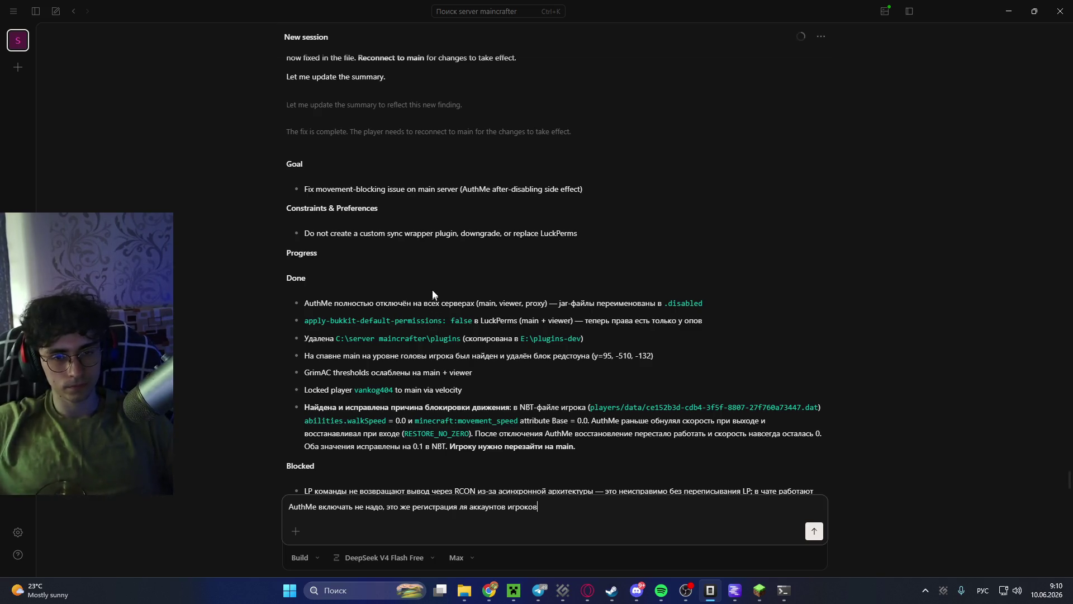
Send the note about AuthMe to the agent and glance at the game window.
scroll(432, 288, down, 3)
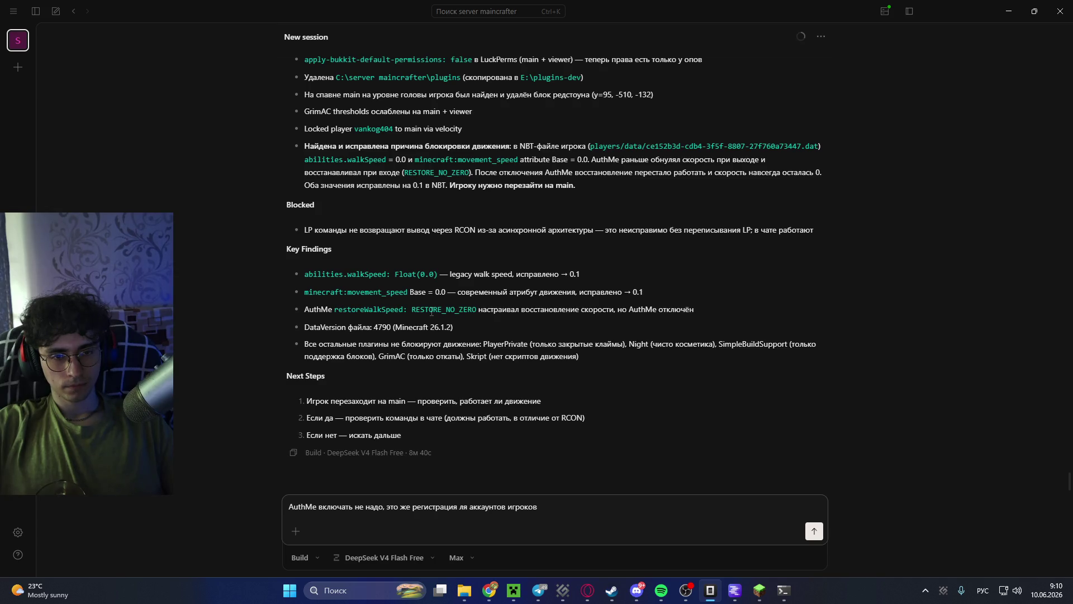
key(Return)
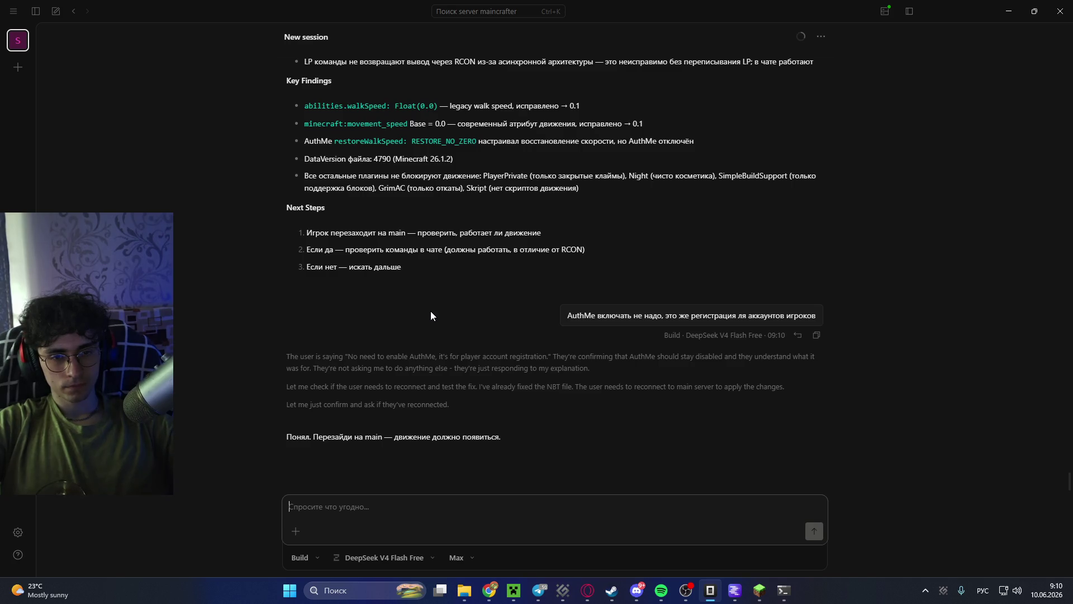
click(761, 592)
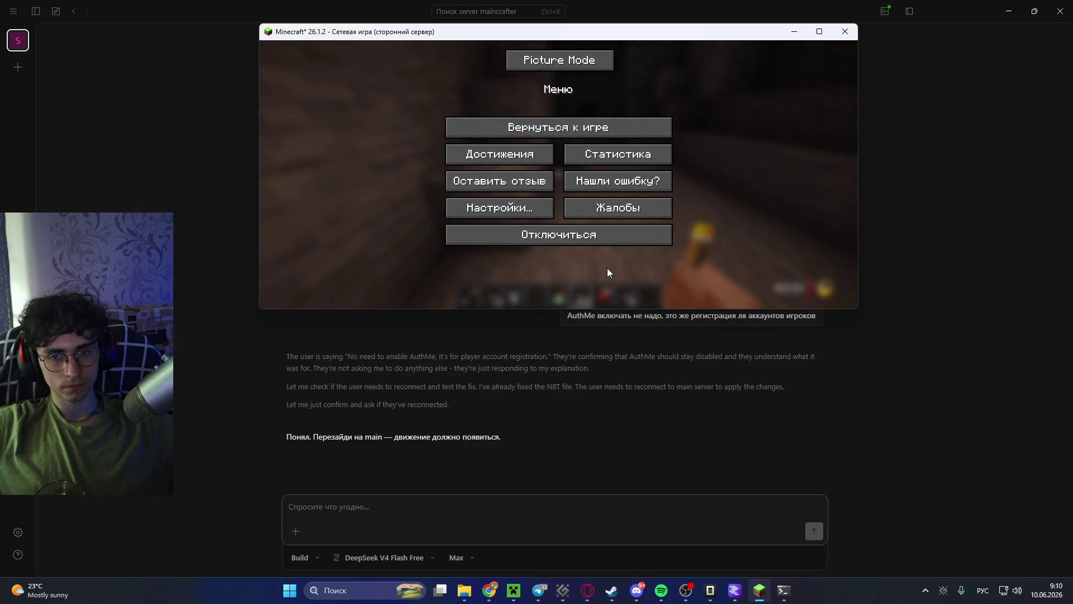
click(695, 351)
Revert the note, change 'включать' to 'выключать' and resend it.
click(702, 336)
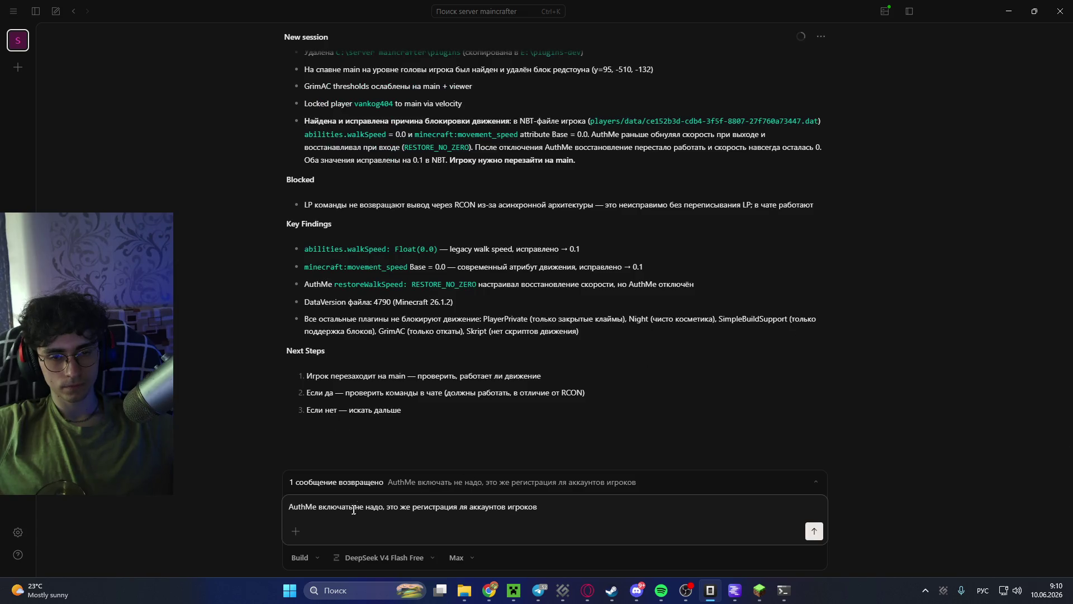
click(321, 506)
text(ы)
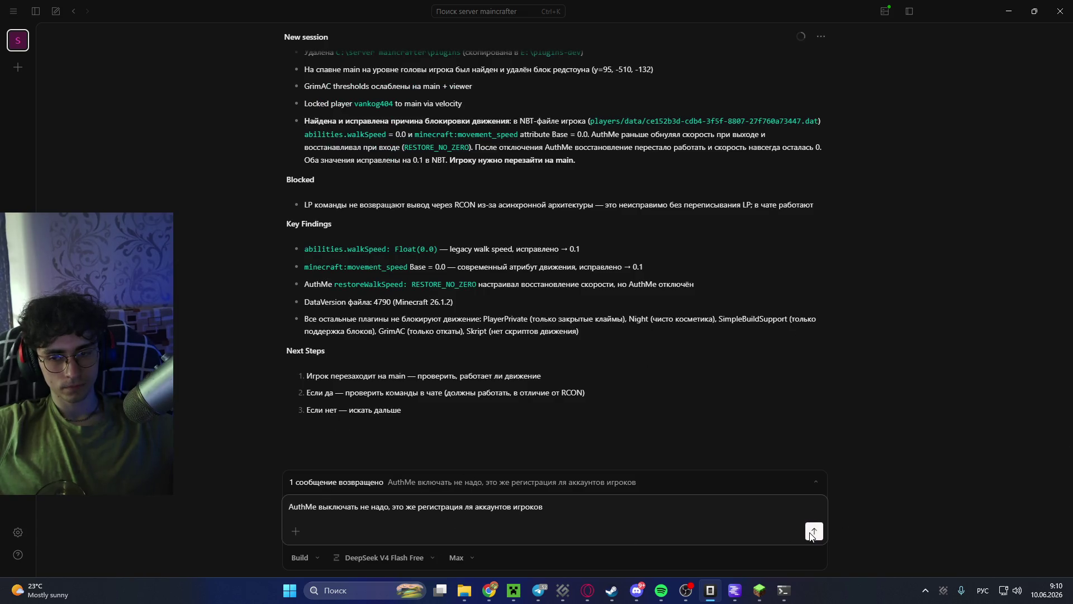
click(812, 536)
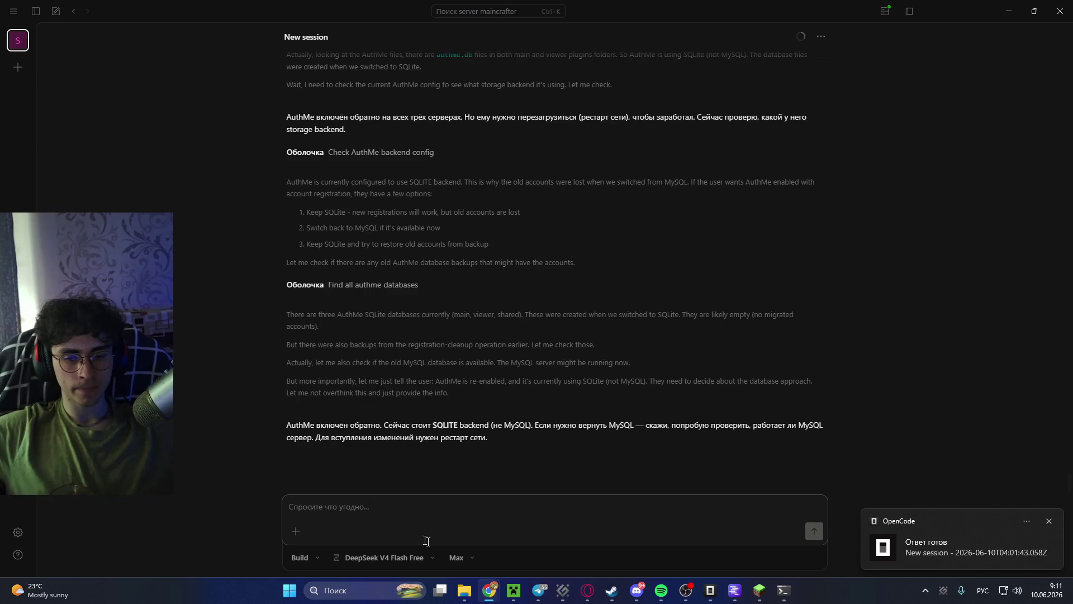
Wait for the agent to re-enable AuthMe on SQLite, then dismiss the notification.
mouse_move(760, 590)
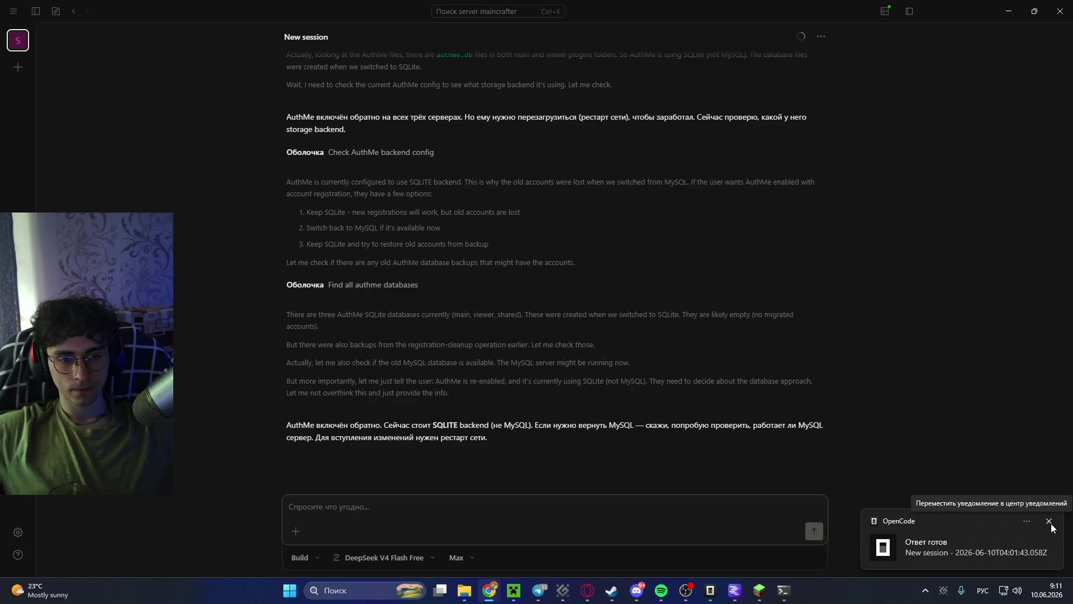
click(1051, 526)
Bring the MainCrafter Control browser window to the front.
right_click(784, 591)
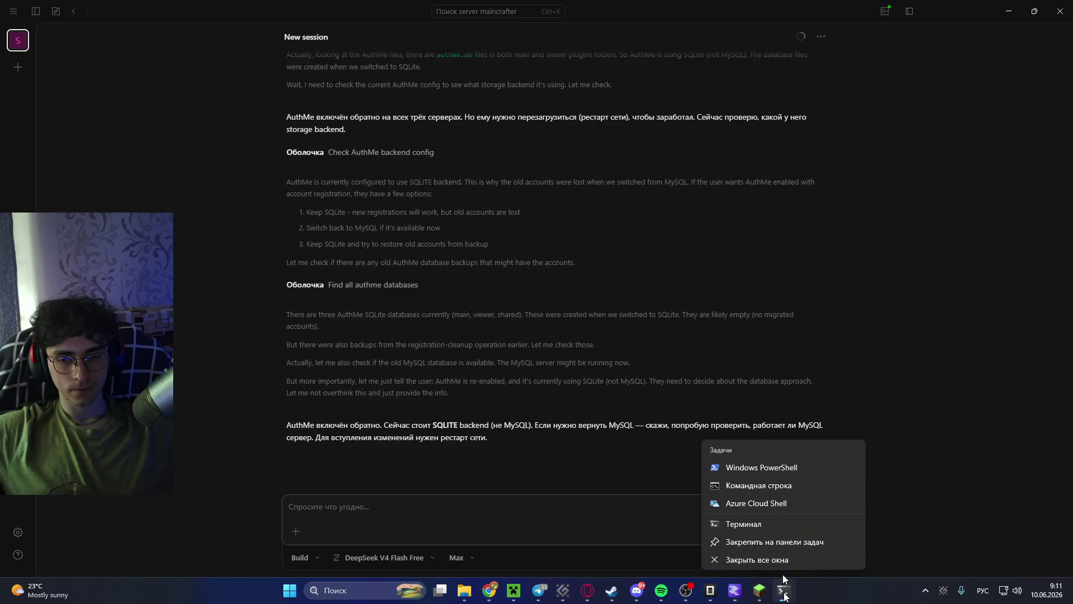
click(758, 560)
click(477, 590)
mouse_move(502, 590)
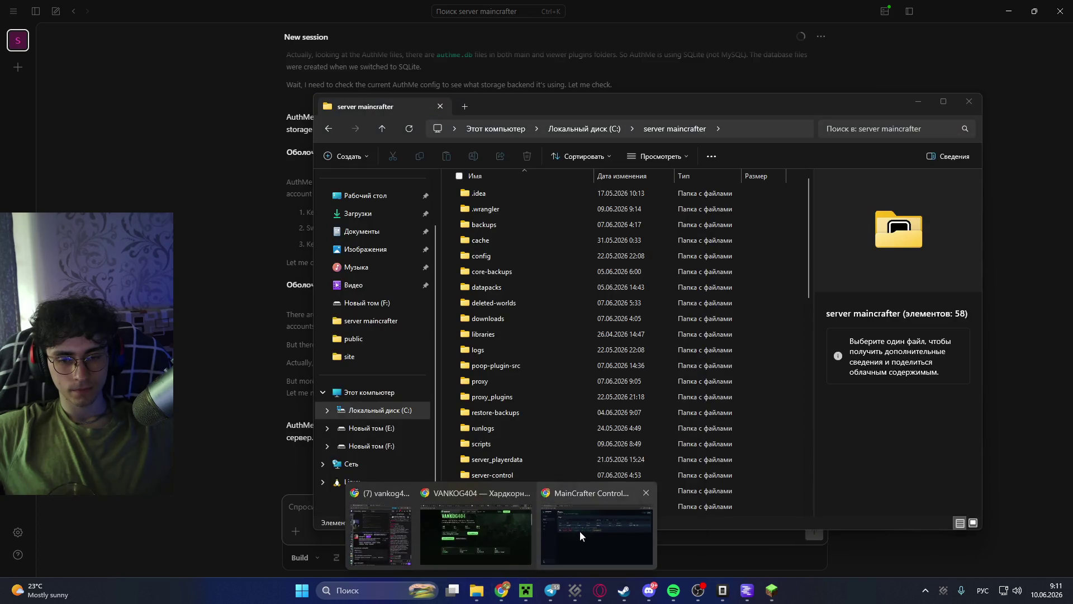
click(580, 535)
Start all servers from the Overview page so Main and Hardcore launch.
click(22, 119)
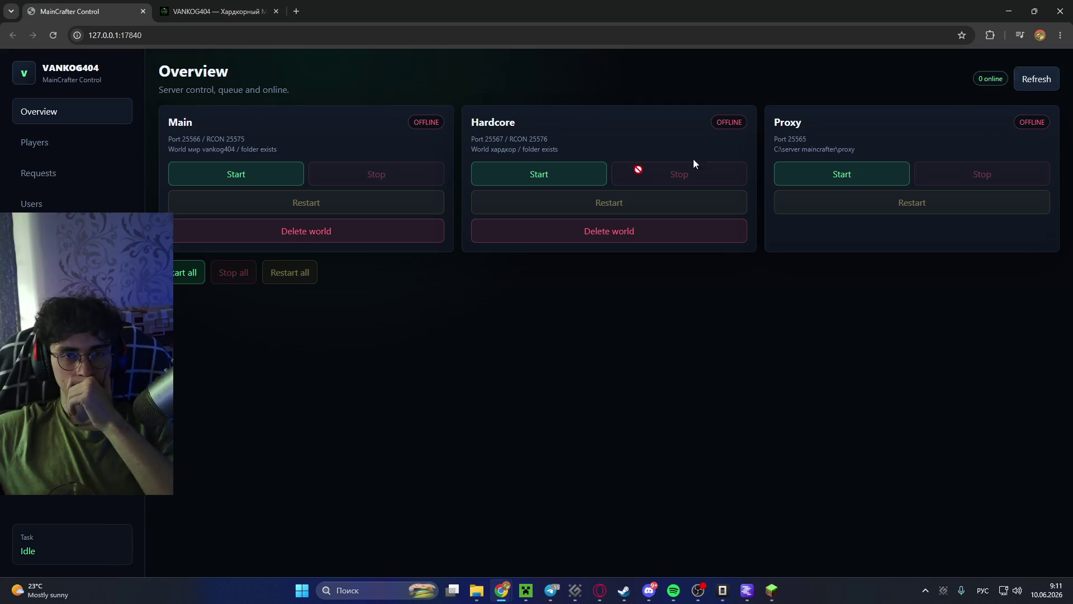
click(168, 272)
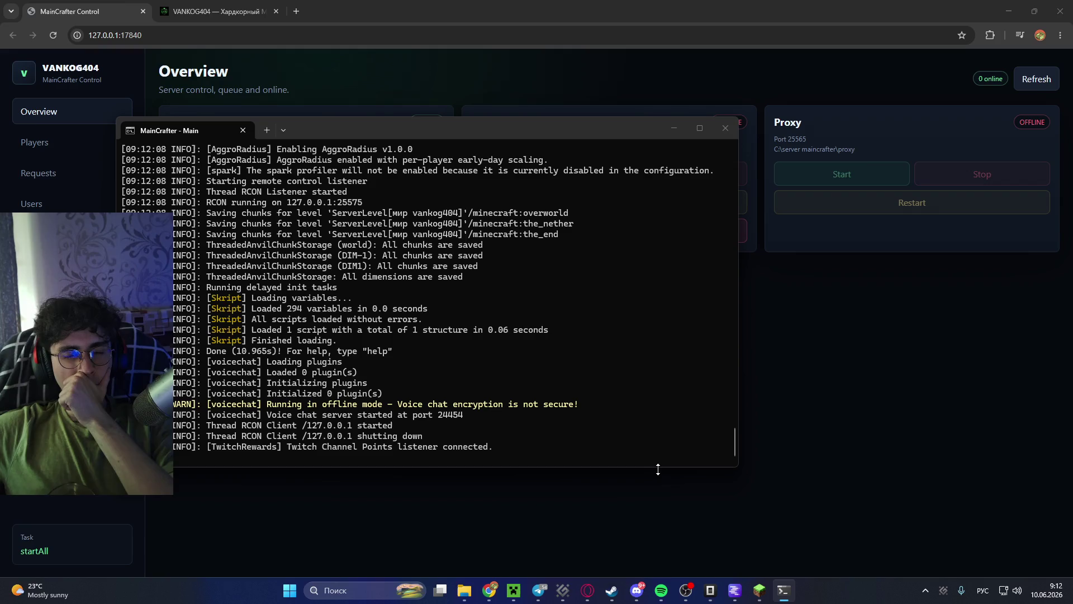
mouse_move(760, 594)
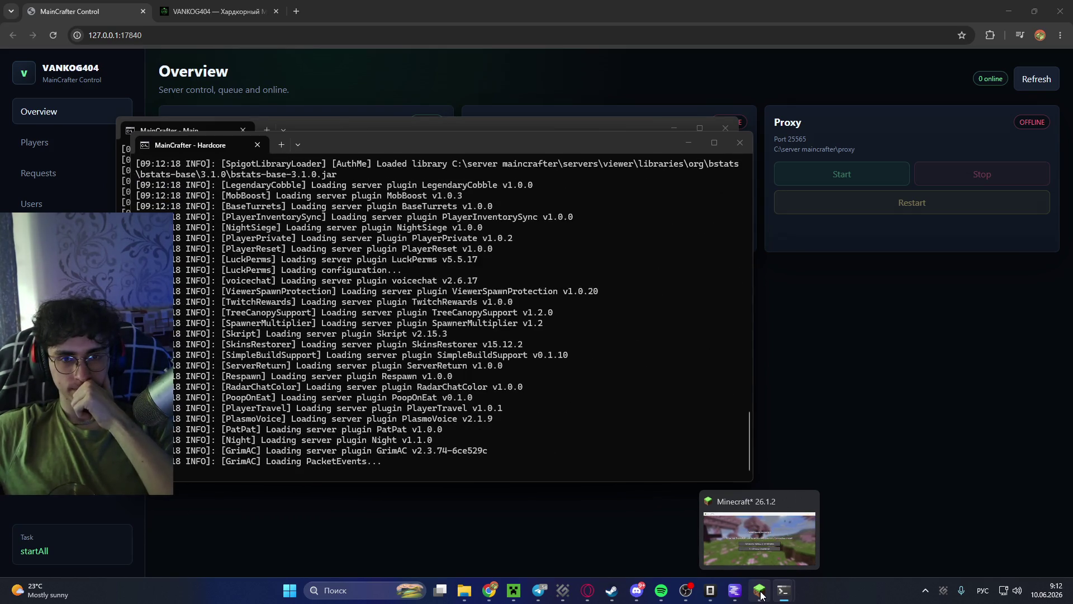
Retry Direct Connect to Localhost until the game connects to the server.
click(761, 595)
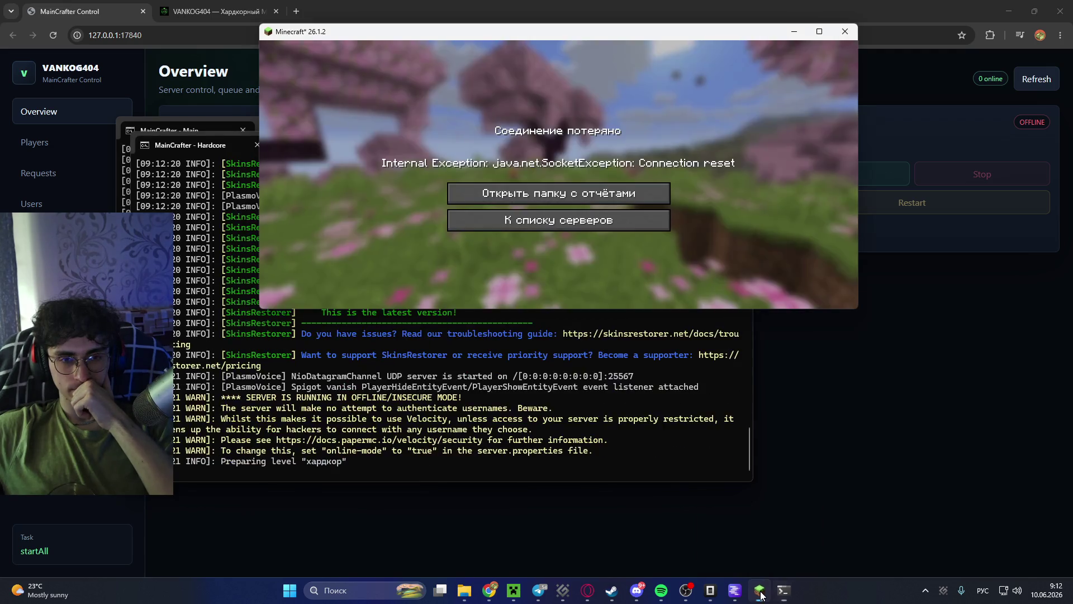
click(609, 223)
click(593, 261)
click(584, 241)
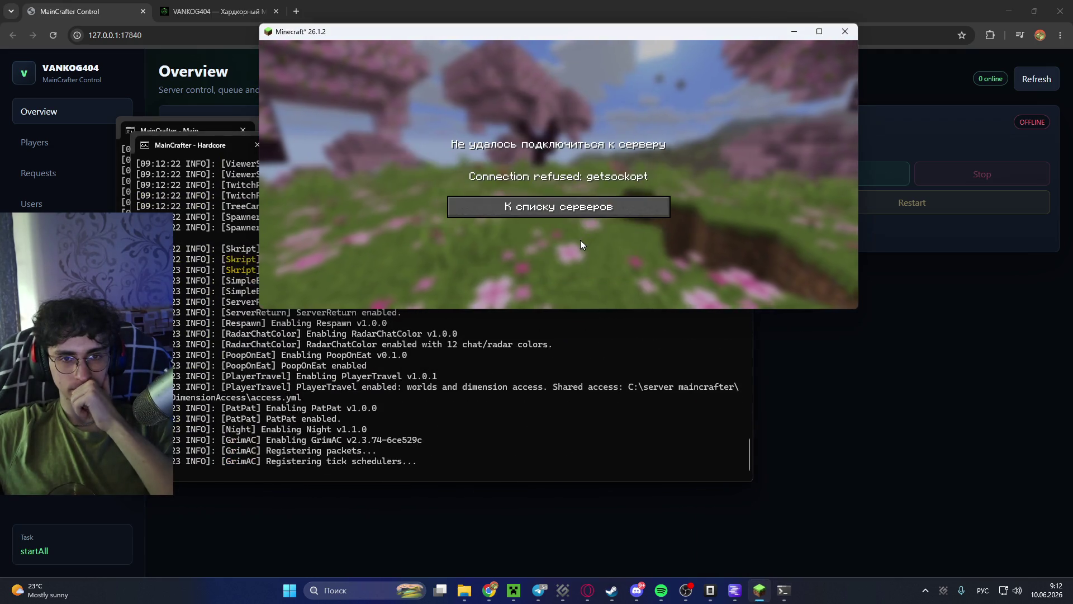
click(585, 207)
click(547, 263)
click(561, 239)
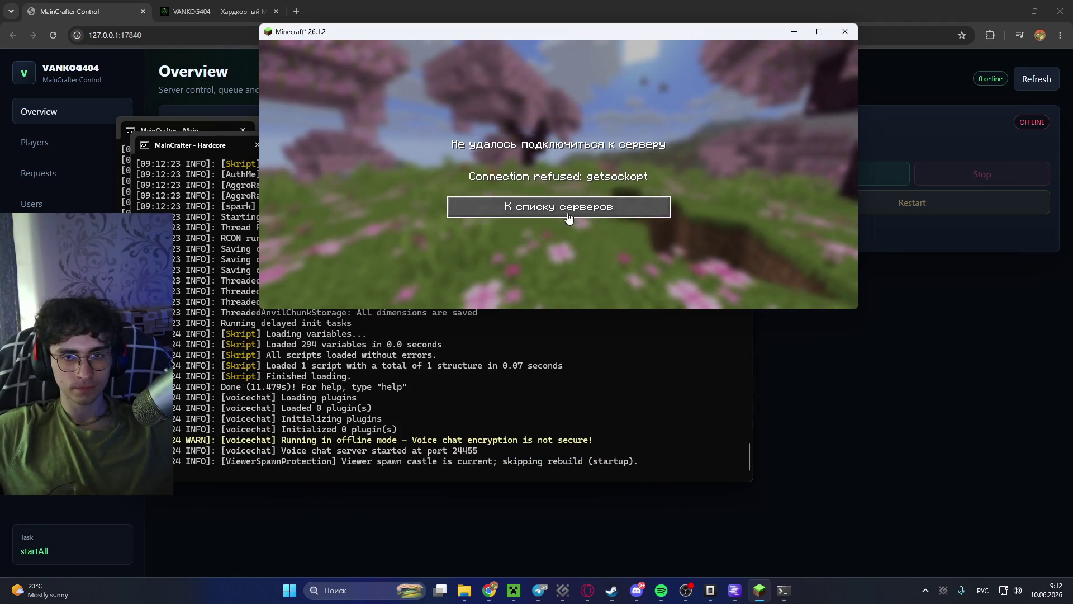
click(559, 207)
click(547, 272)
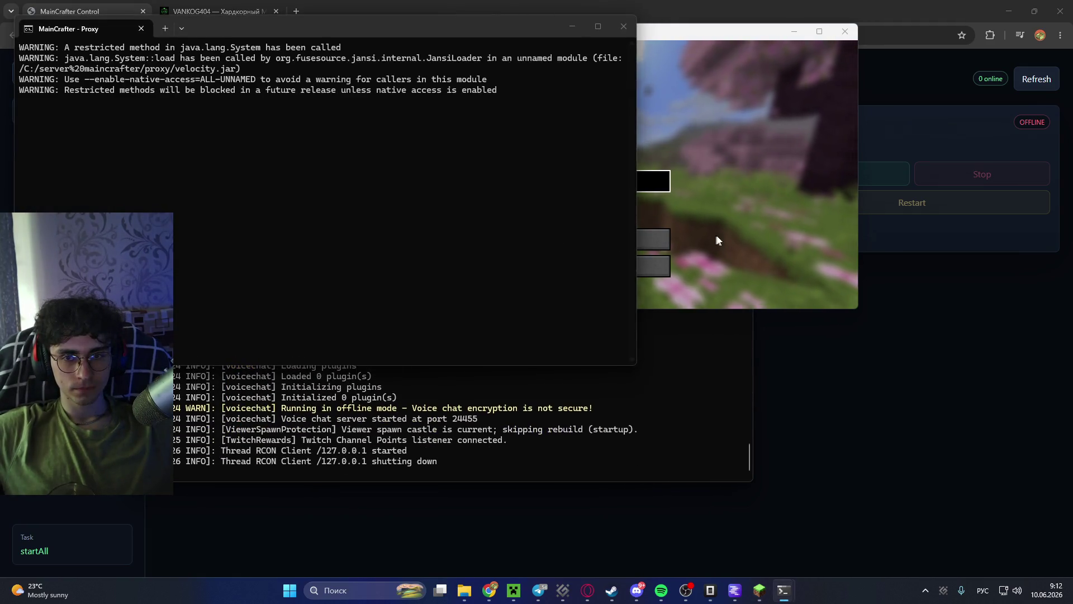
click(712, 238)
click(619, 240)
click(608, 209)
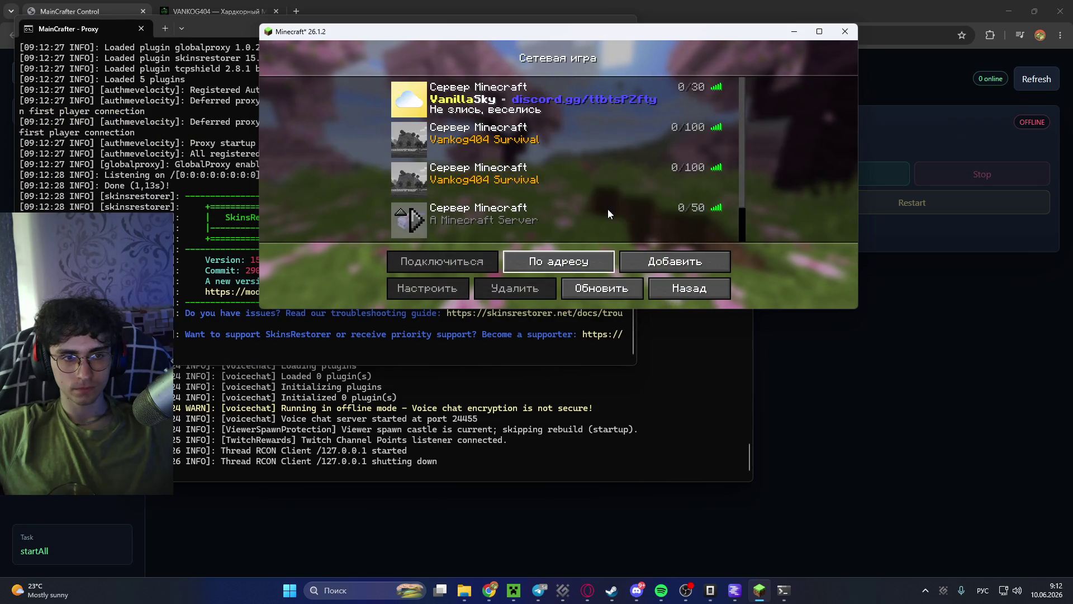
click(596, 264)
click(550, 240)
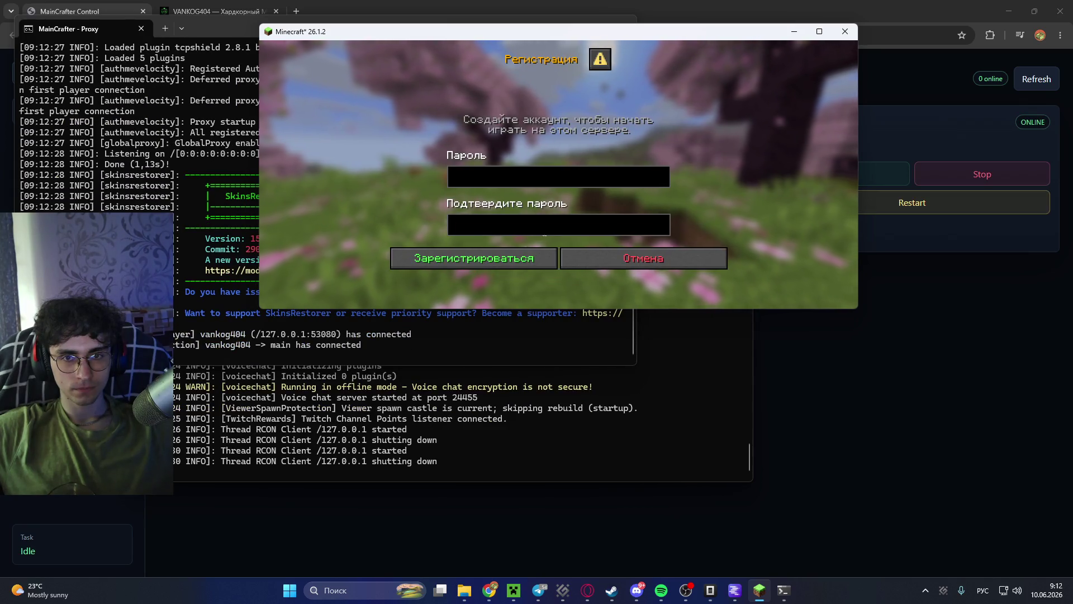
Register the account by entering the password in both fields.
key(alt+shift)
key(Tab)
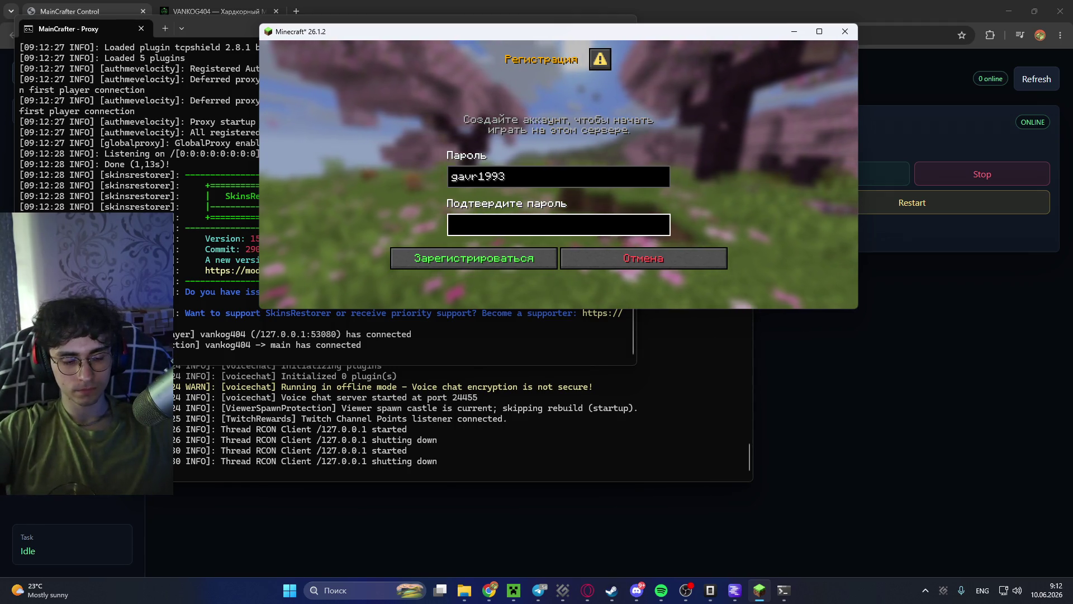
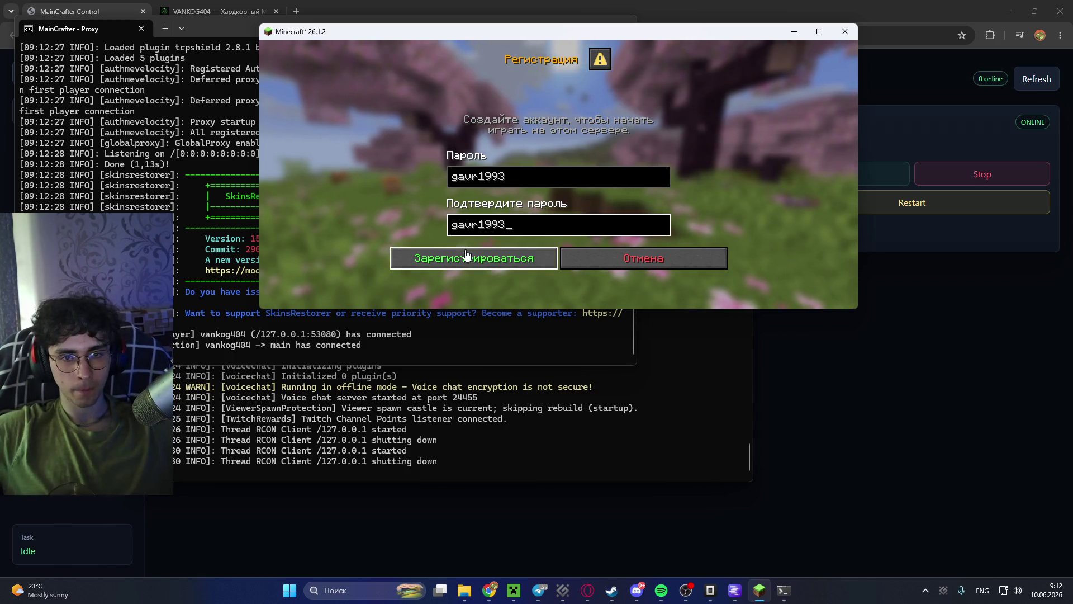
click(467, 253)
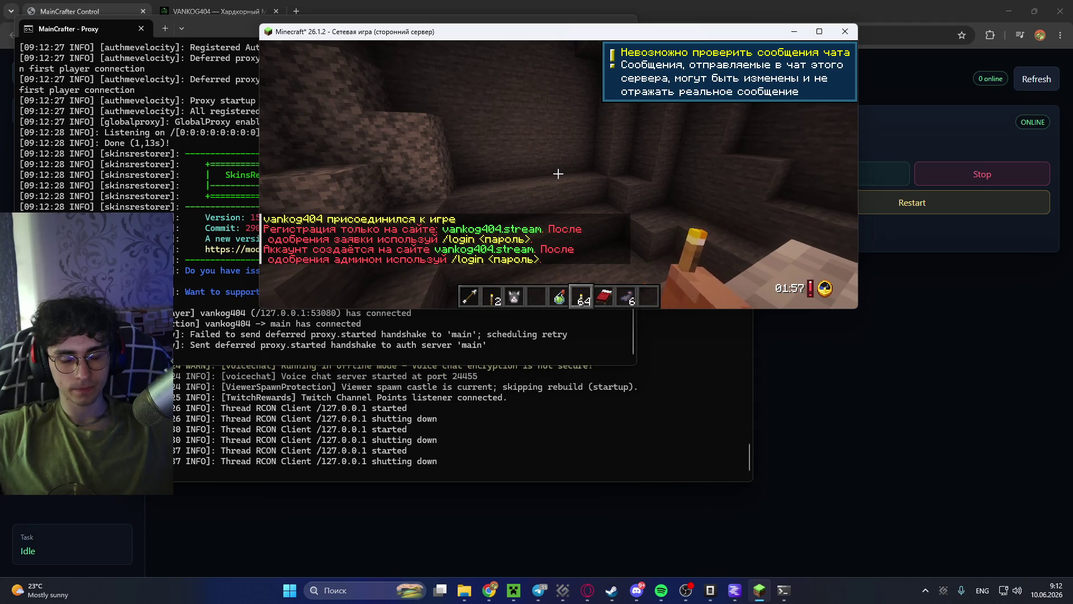
Check the world view and inventory, then return to the server overview.
key(F5)
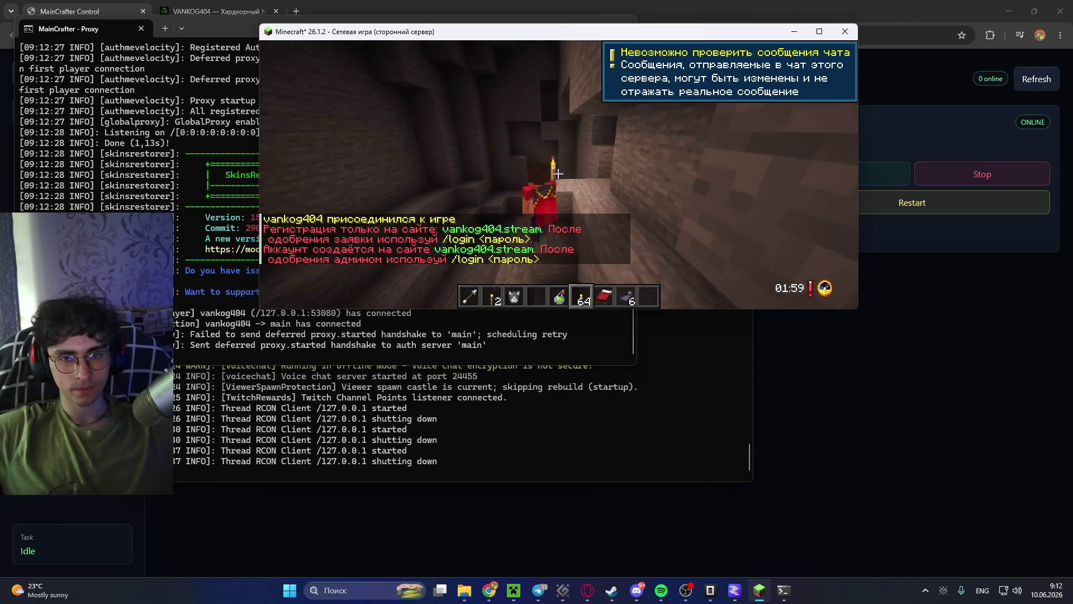
key(F5)
key(F5)
key(Escape)
key(Escape)
key(e)
key(e)
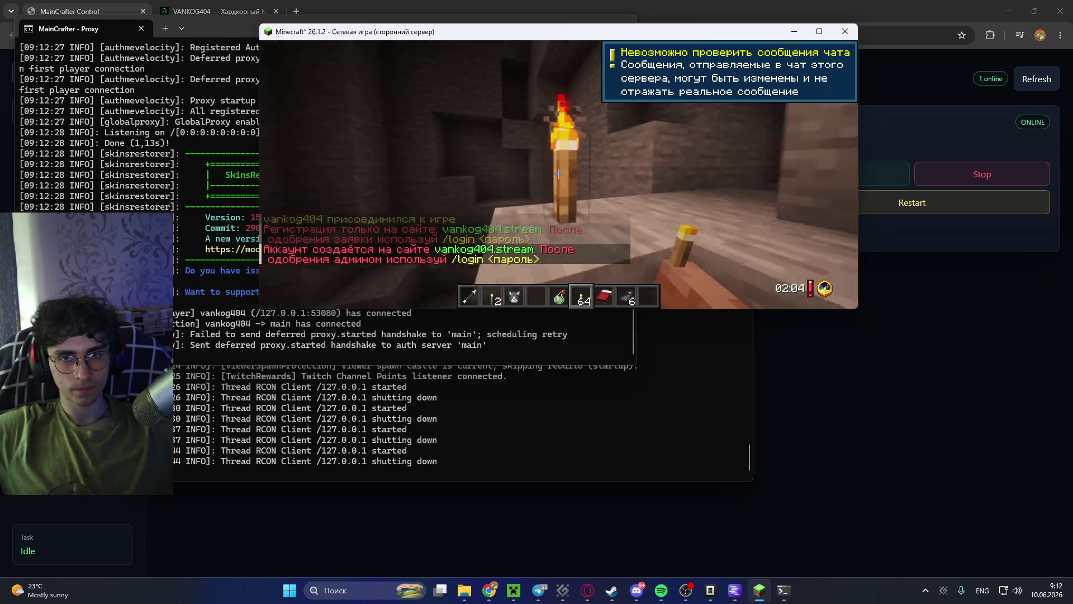
key(e)
key(Escape)
key(Escape)
key(Escape)
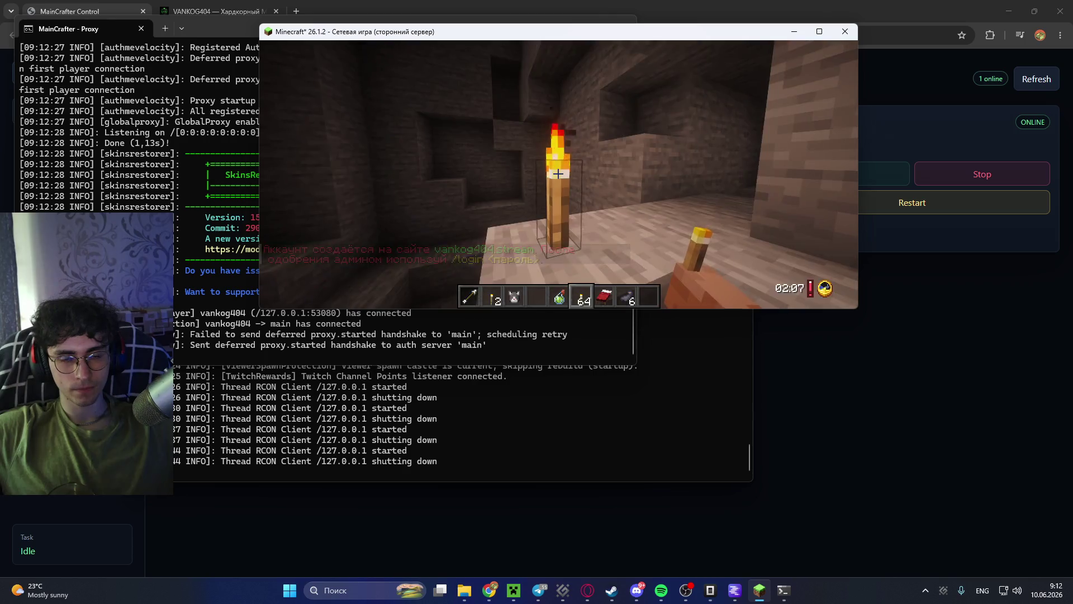
key(super)
click(883, 417)
Ask the agent in Russian why the world demands the password again after menu login.
mouse_move(698, 593)
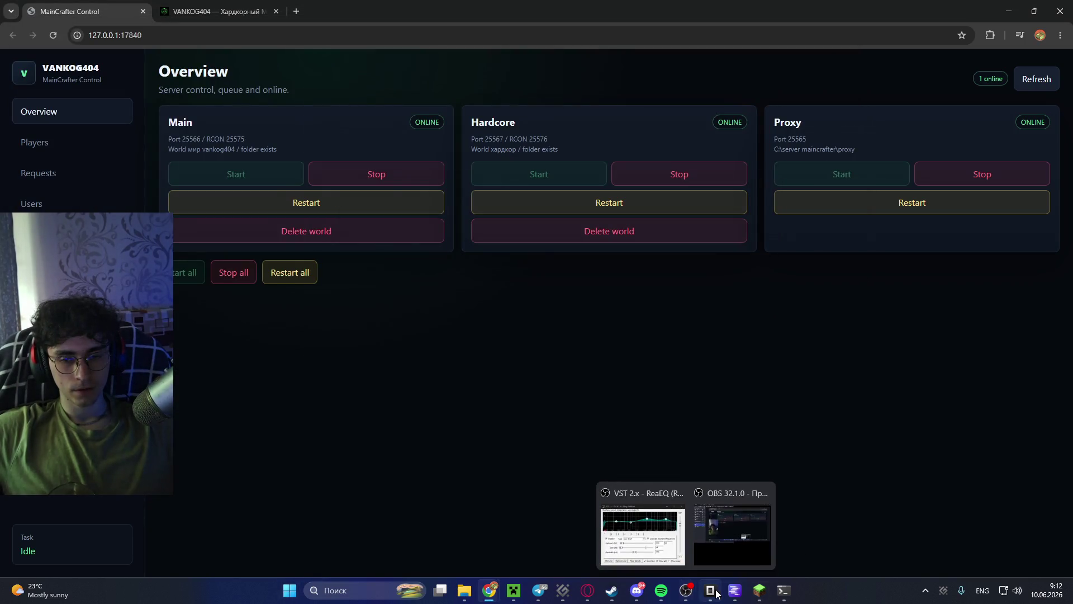
click(665, 526)
text(c)
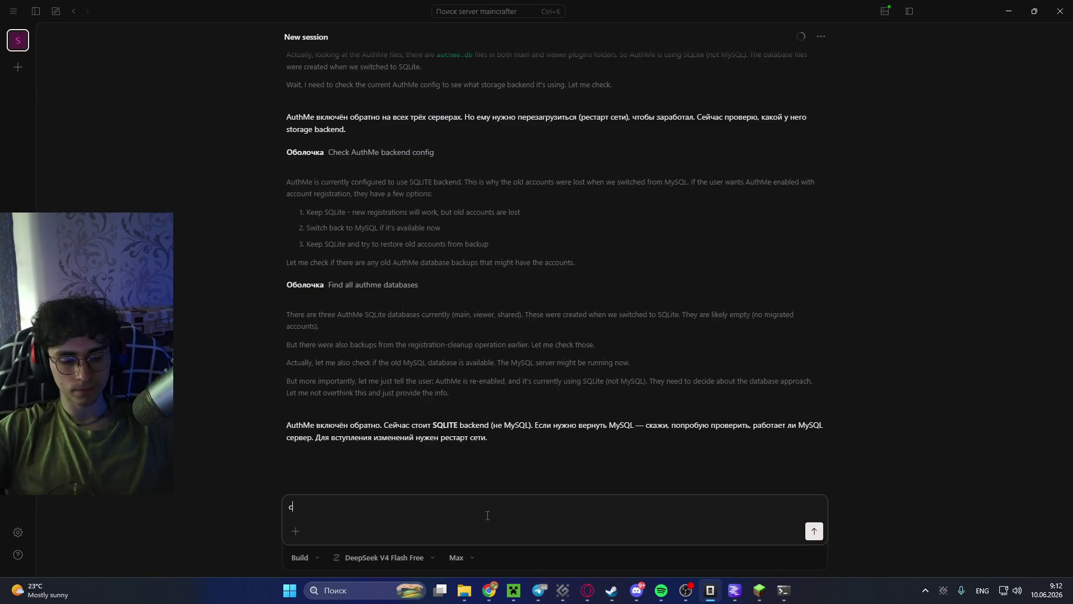
key(BackSpace)
key(BackSpace)
key(BackSpace)
key(alt+shift)
text(см)
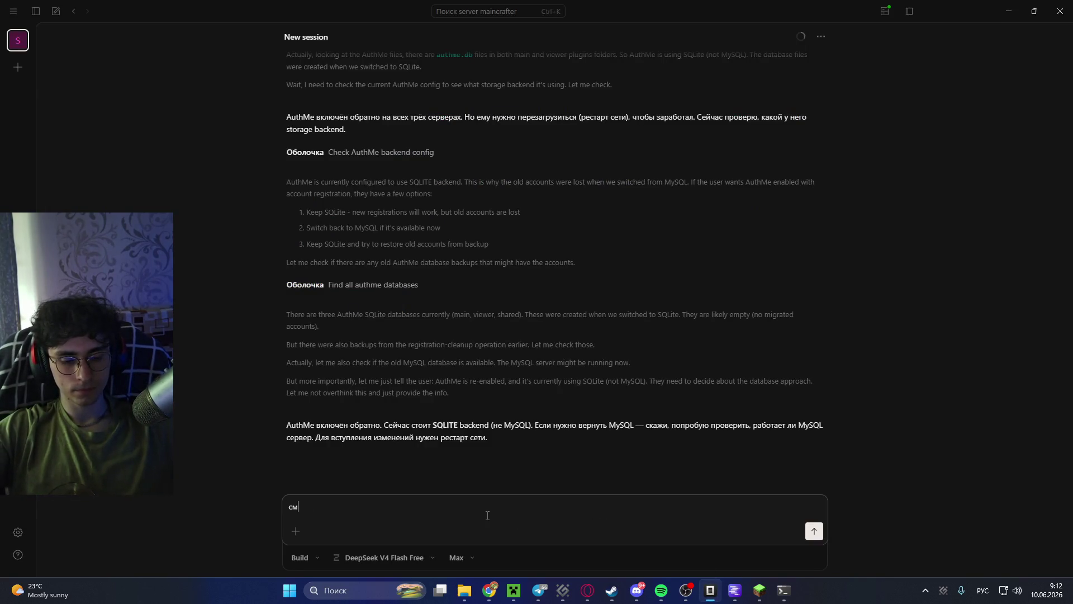
text(еню)
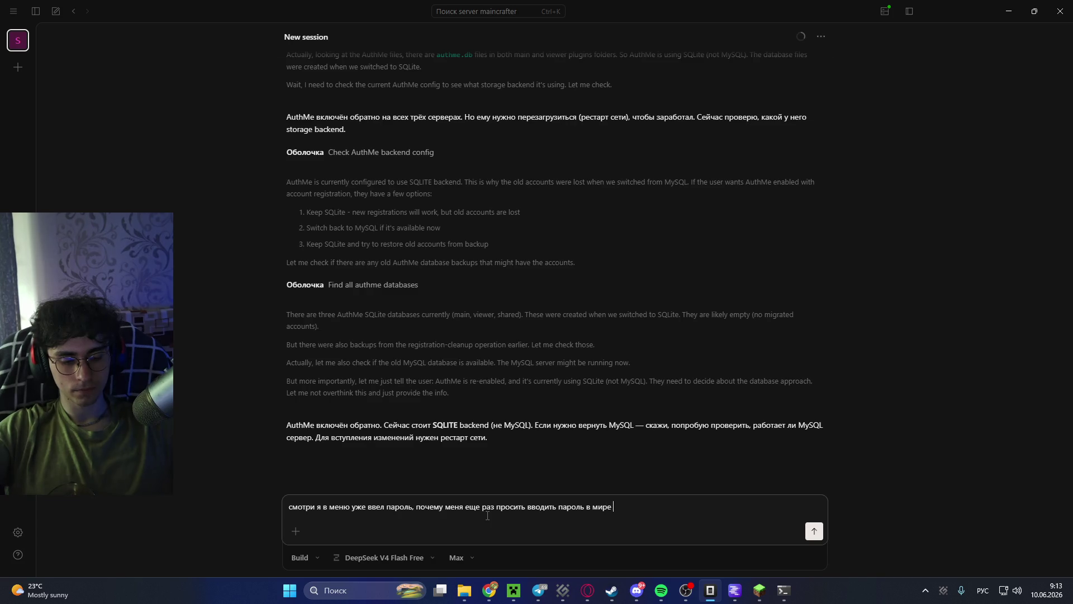
key(Return)
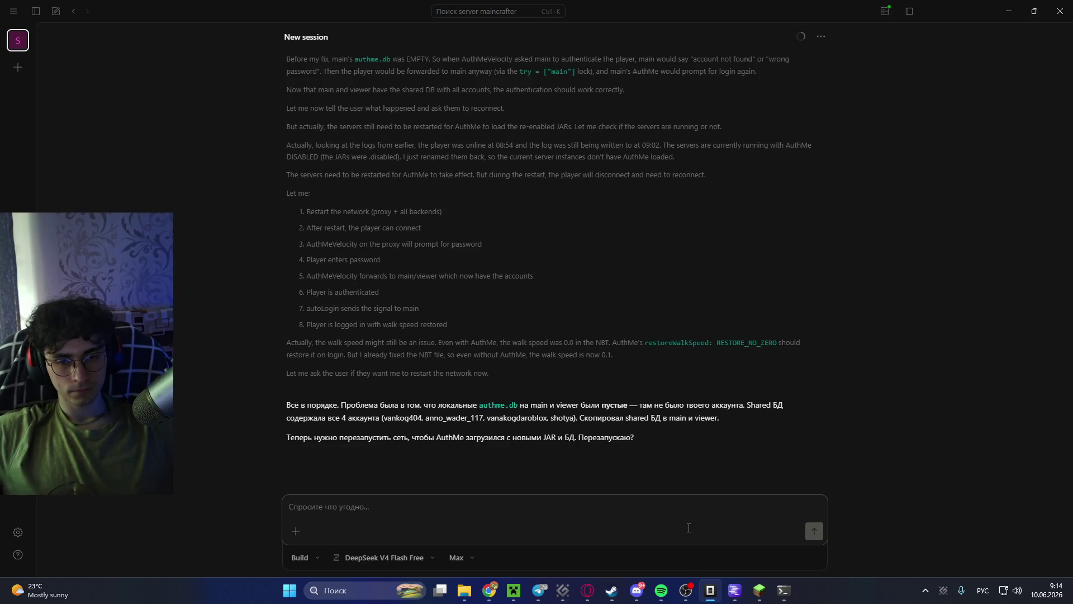
Reply 'да' to the restart and ask the agent to add automatic synchronisation.
text(да, и добавь ам)
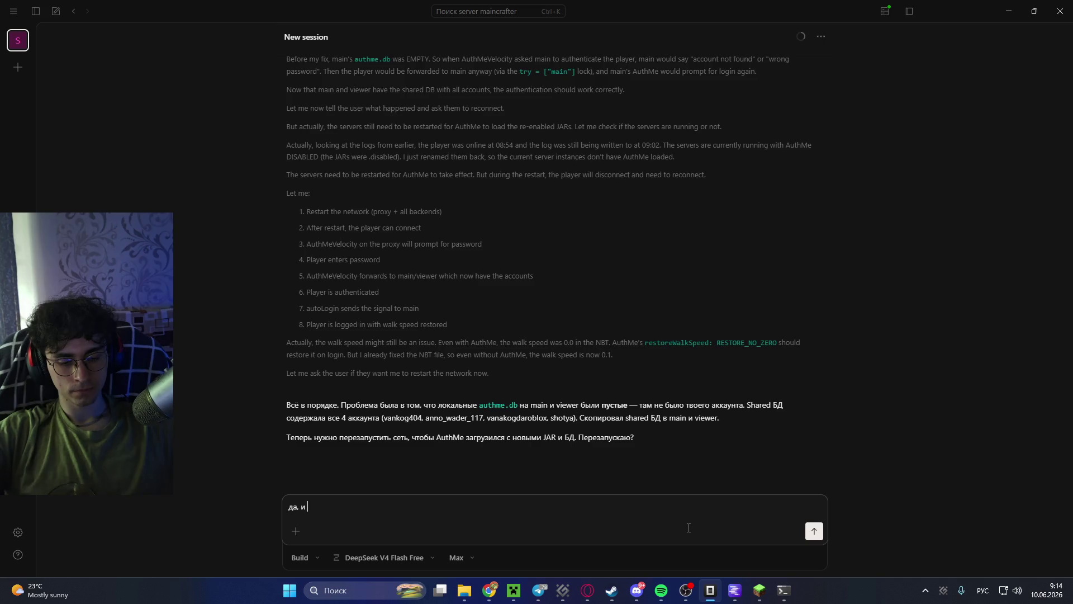
text(томатиче)
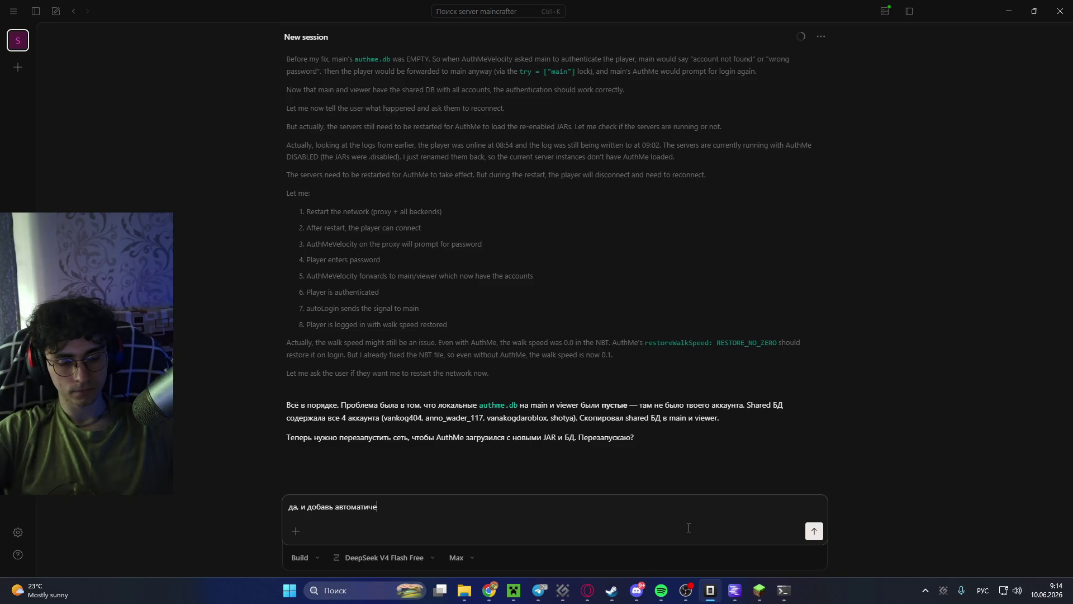
text(ск)
key(BackSpace)
text(синхрониз)
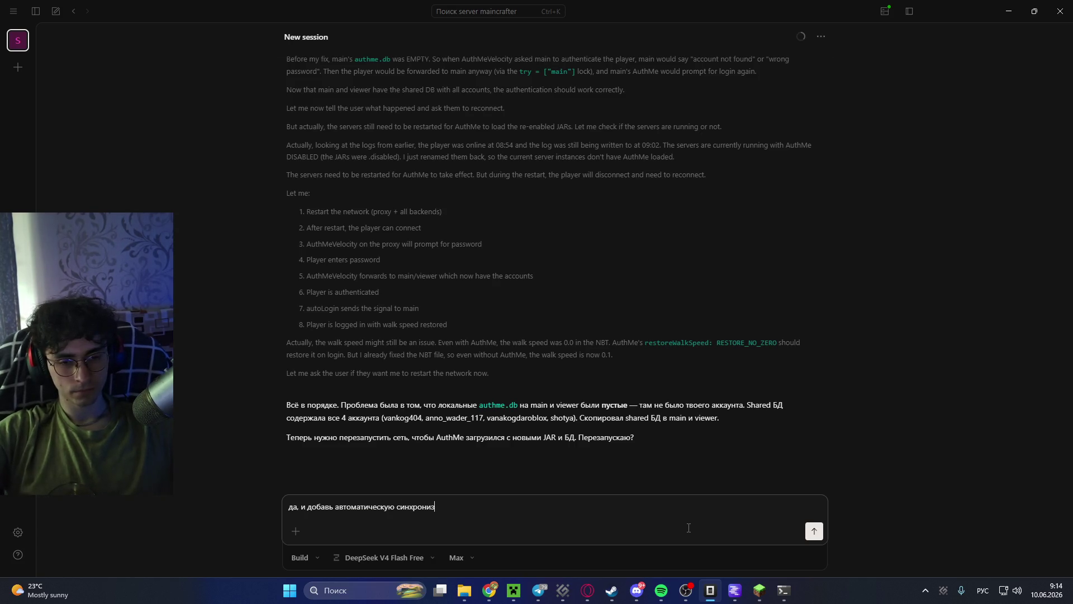
key(Return)
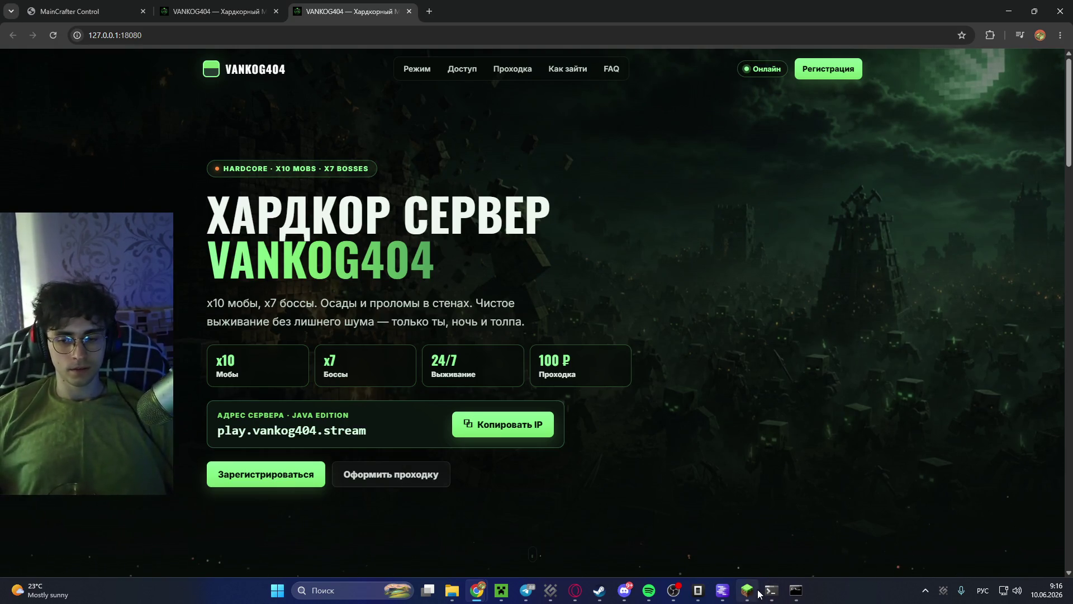
Read the AuthMe 6.0.0 restart report, then Direct Connect Minecraft to the server again.
mouse_move(750, 593)
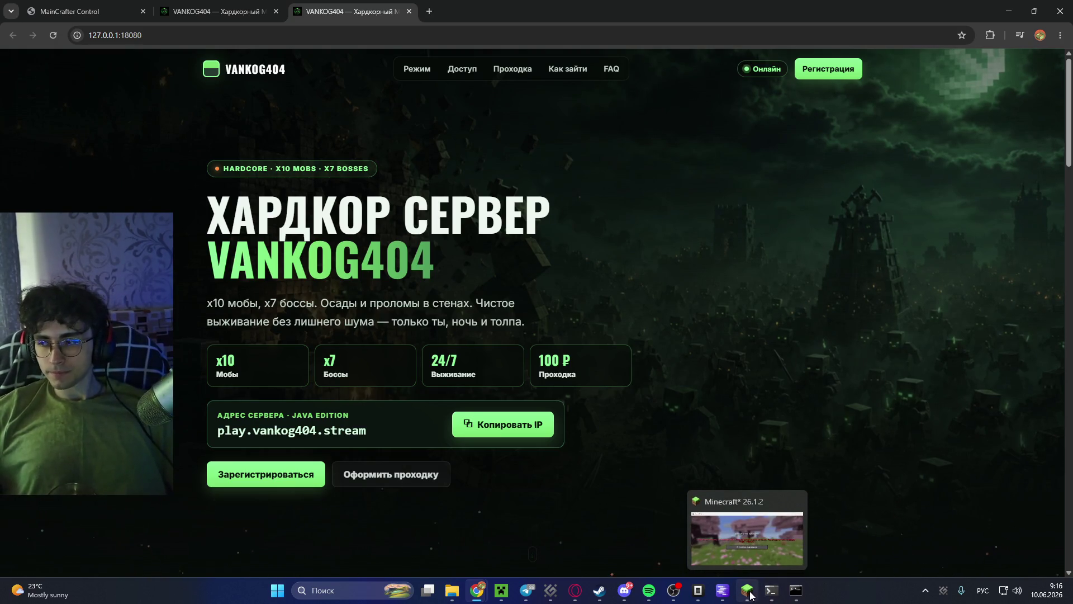
click(705, 592)
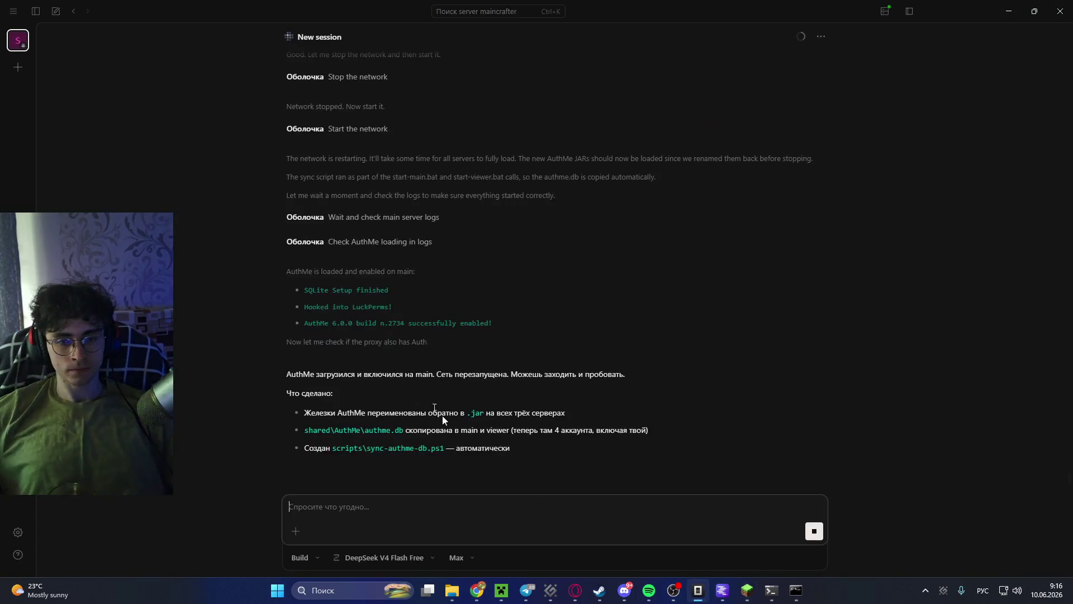
click(748, 590)
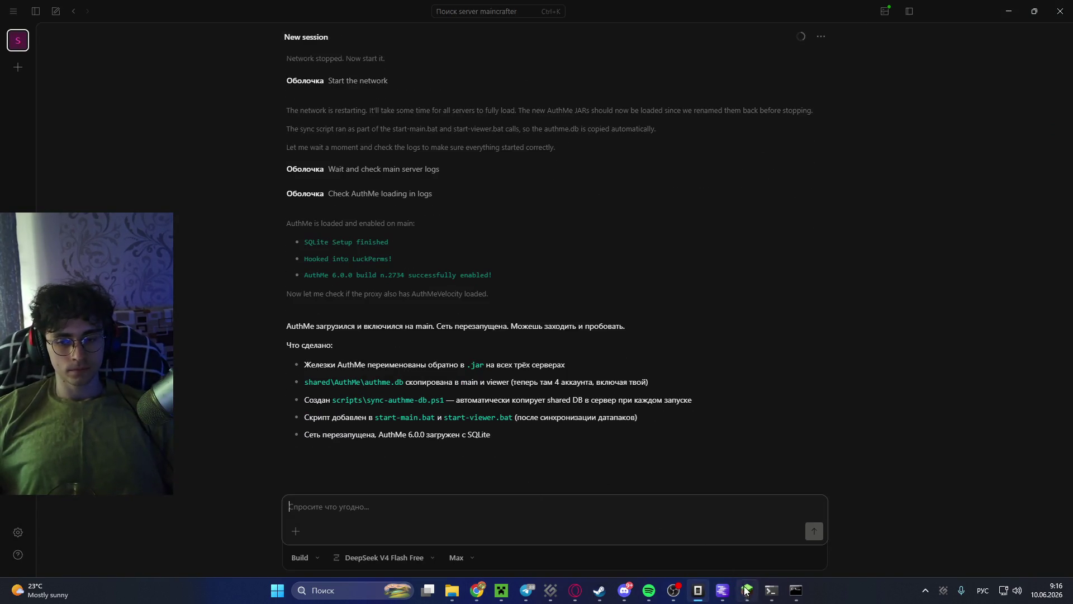
click(537, 211)
click(556, 259)
click(564, 240)
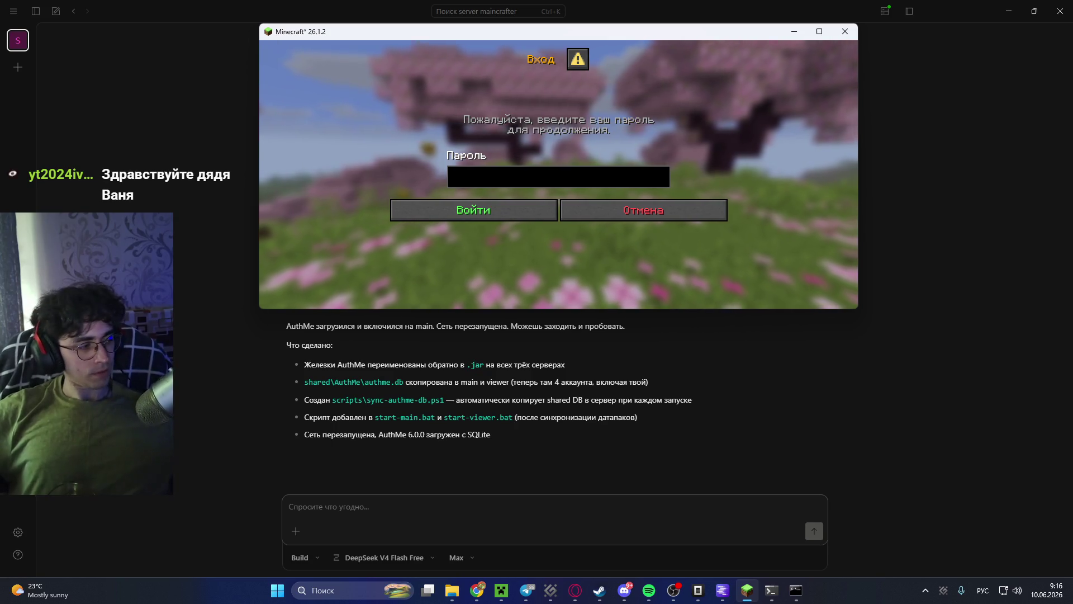
Log in to the server by entering the account password.
click(559, 177)
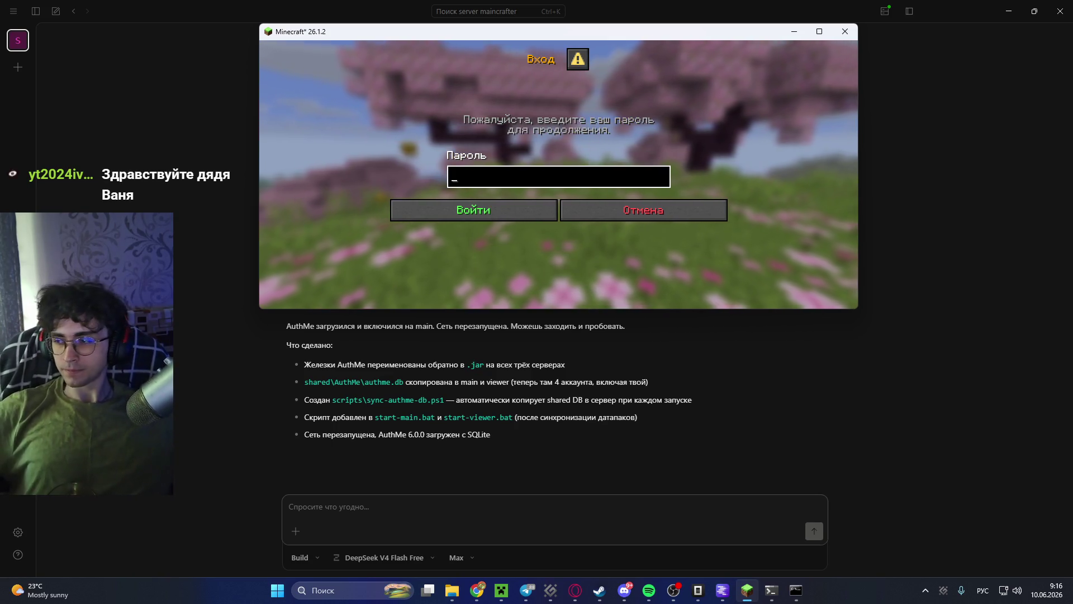
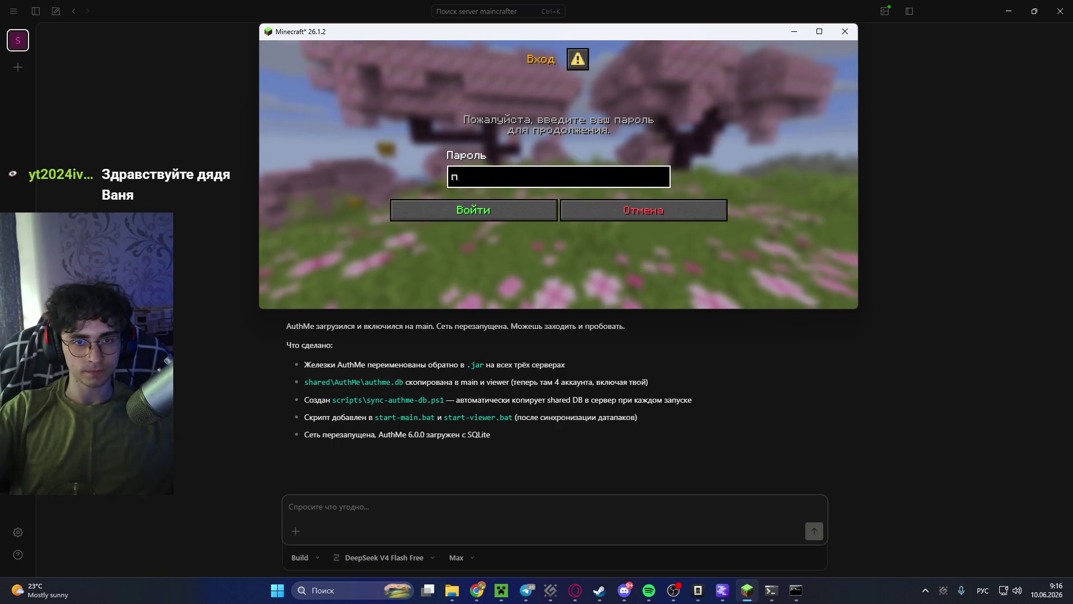
key(alt+shift)
click(431, 216)
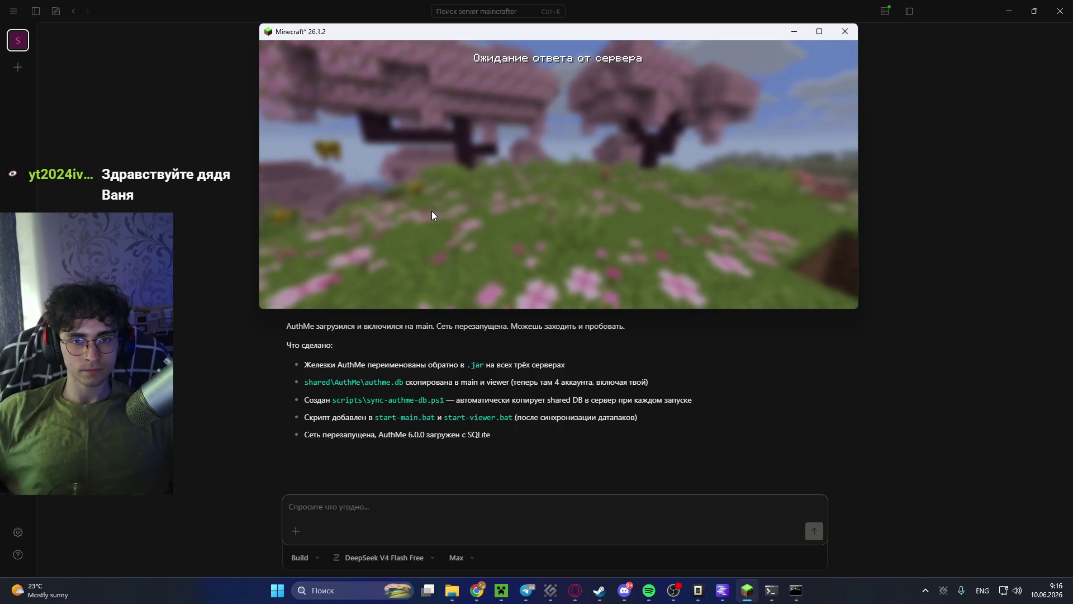
Transfer to another world server via the selector and log in again.
key(w)
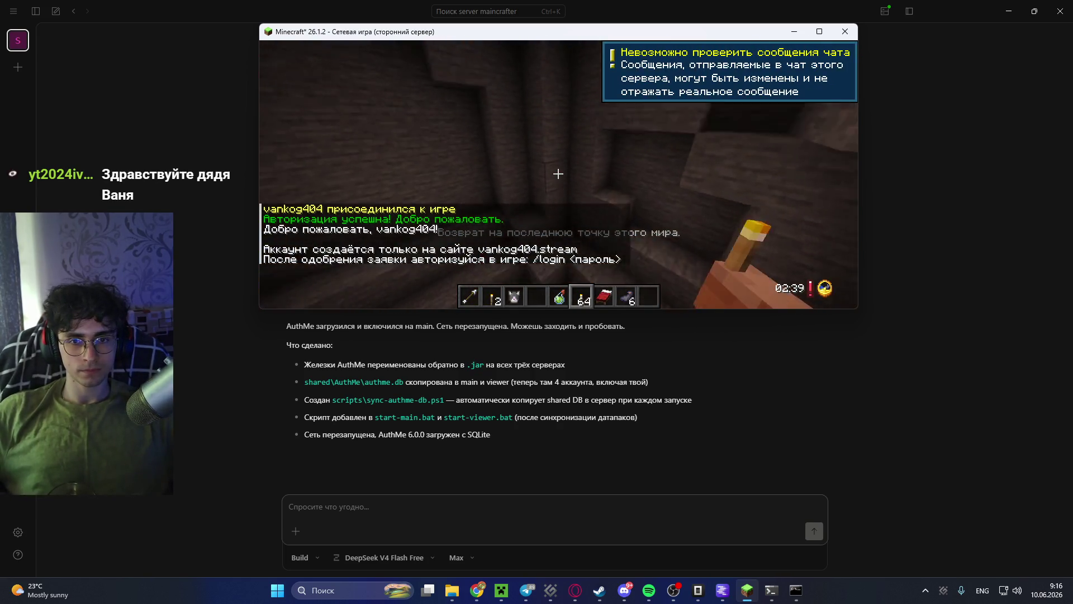
key(e)
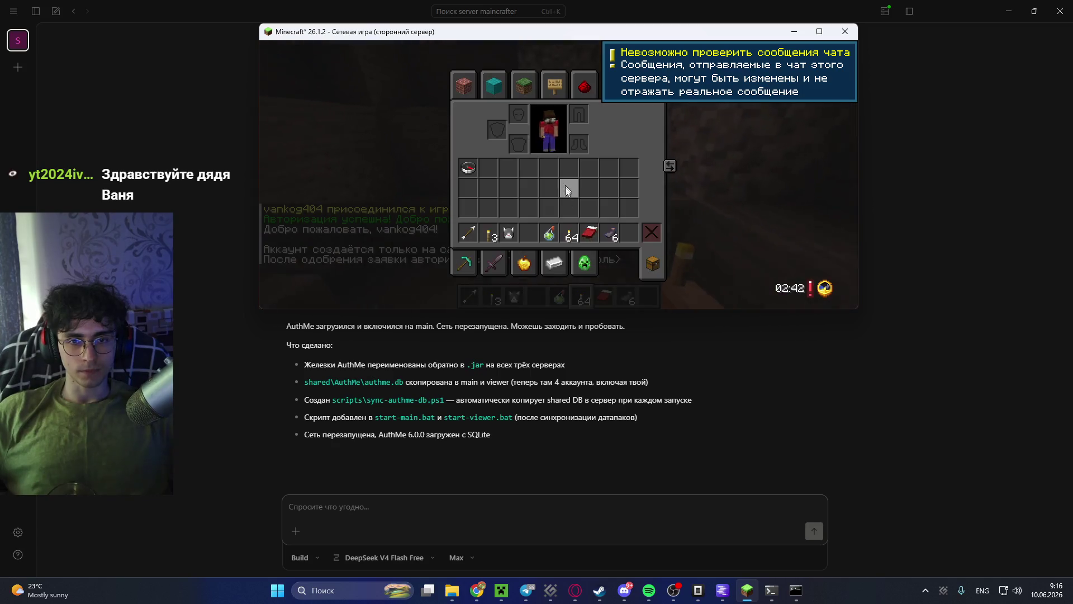
click(559, 139)
click(579, 145)
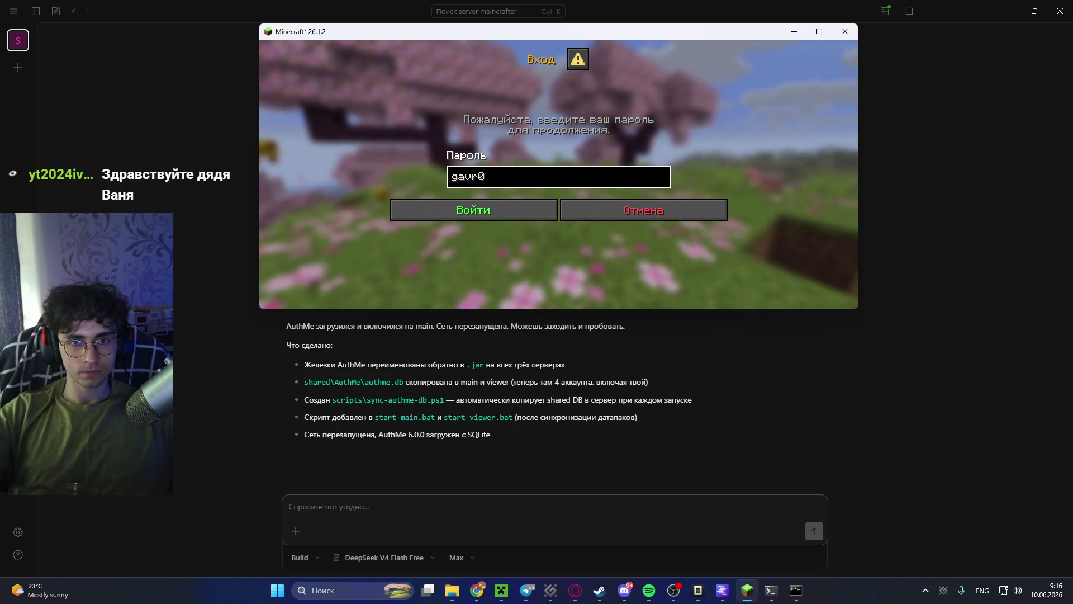
click(485, 218)
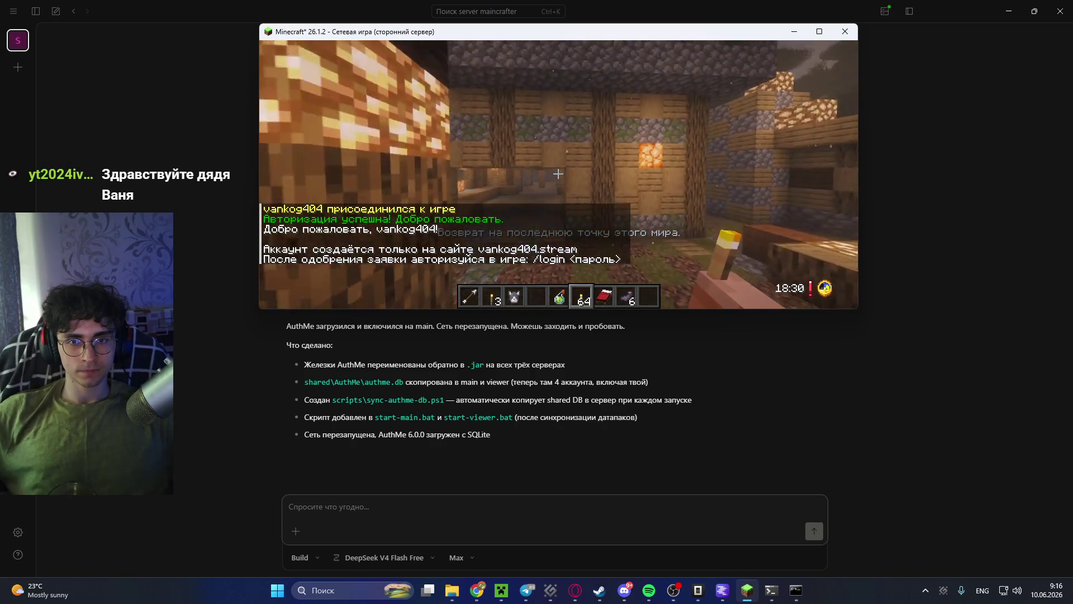
Transfer to the main and spectator worlds, then disconnect to the server list.
key(Escape)
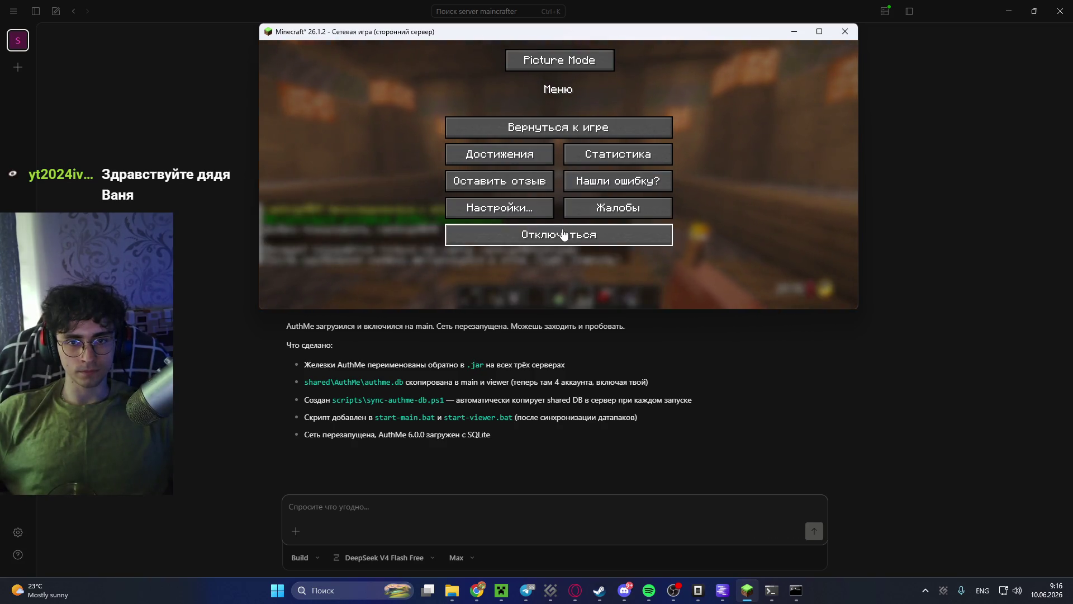
click(514, 122)
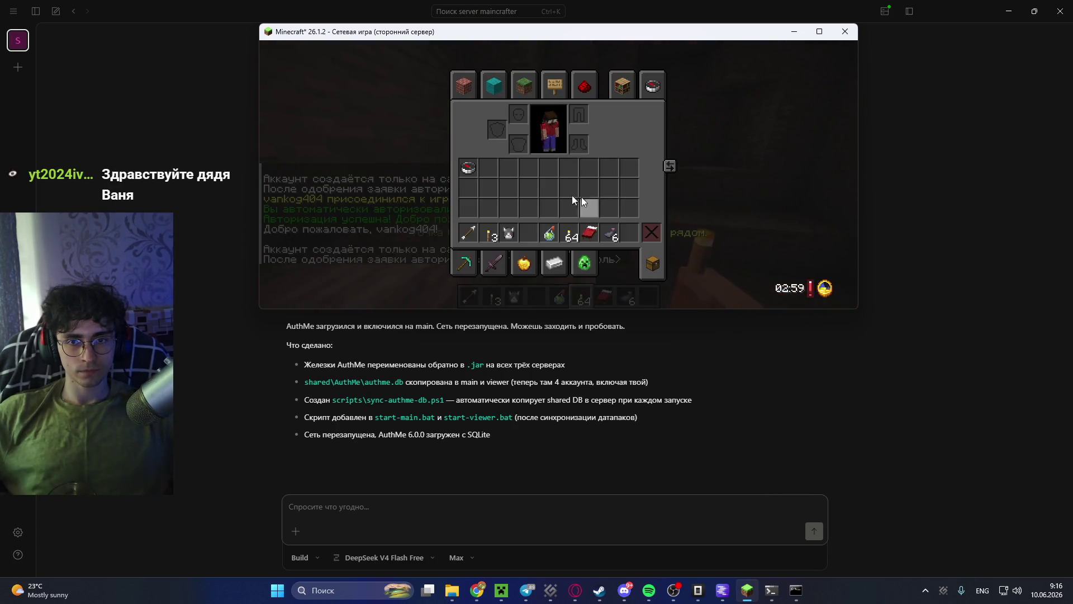
click(596, 116)
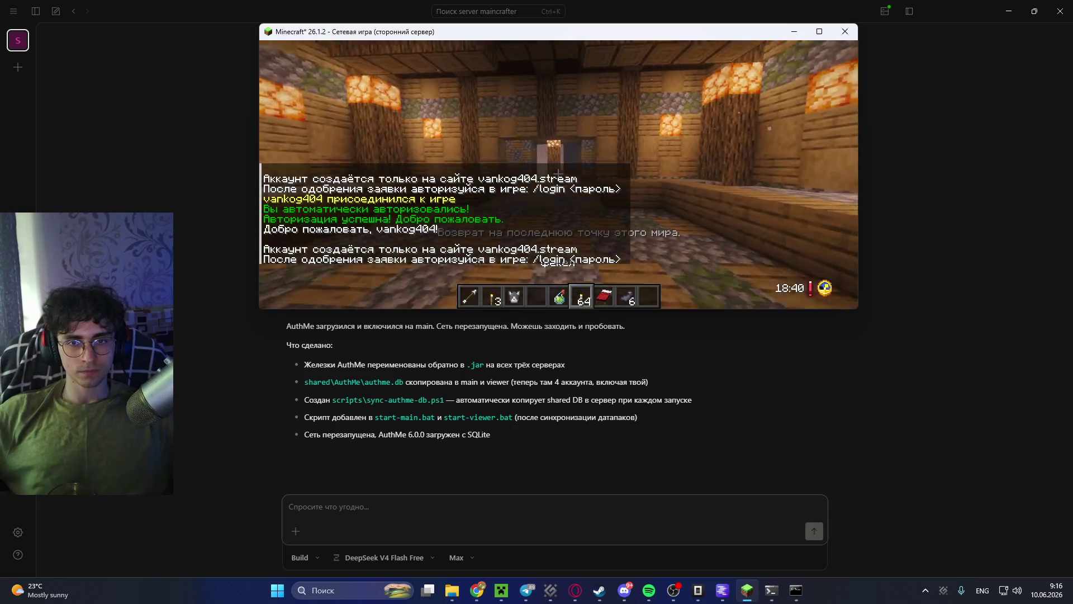
key(5)
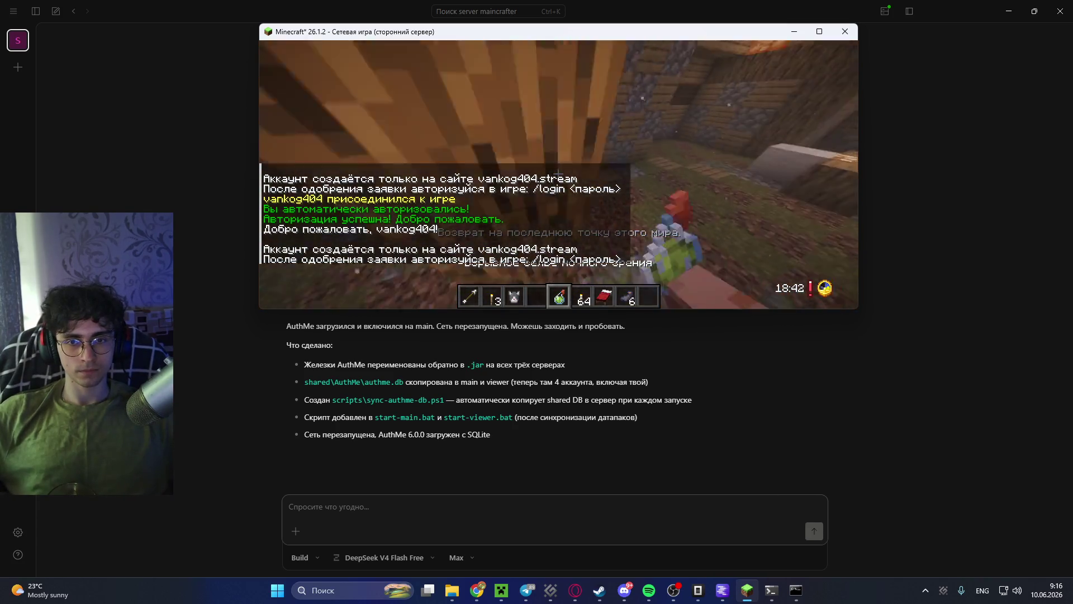
key(w)
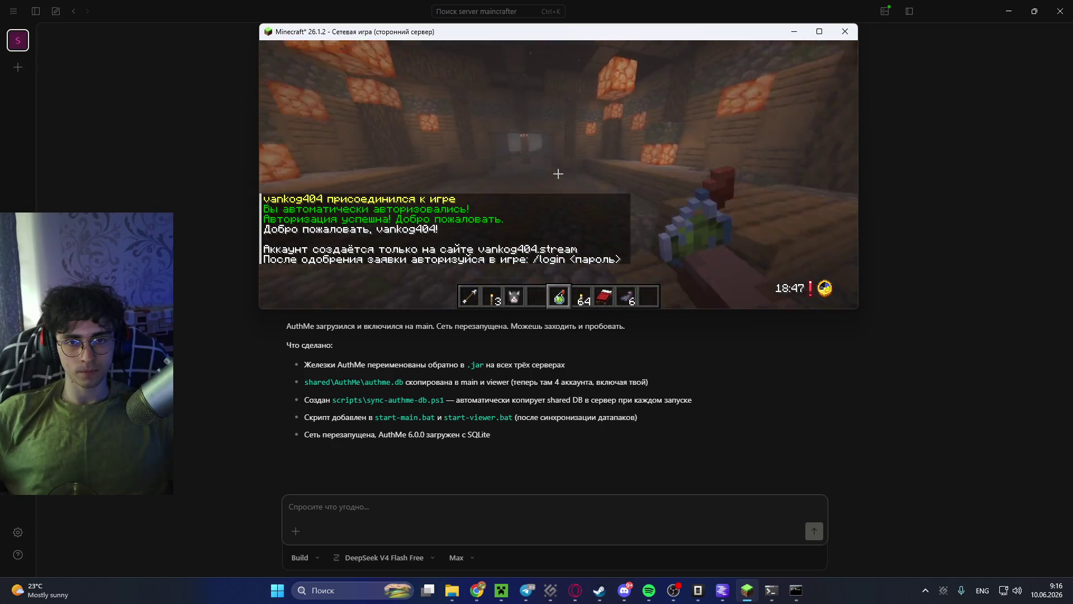
key(4)
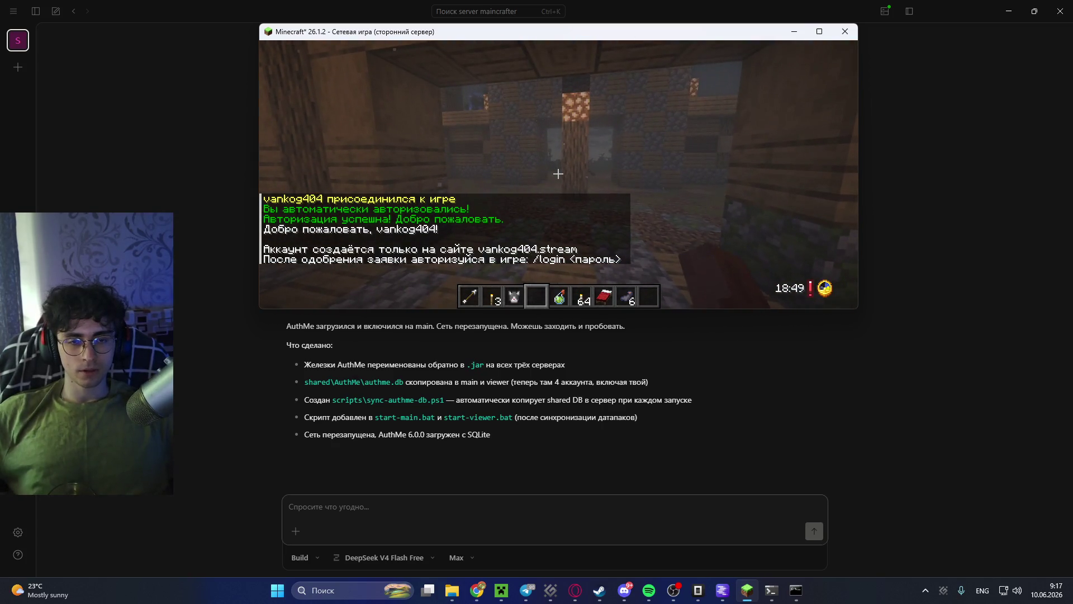
key(Escape)
click(555, 232)
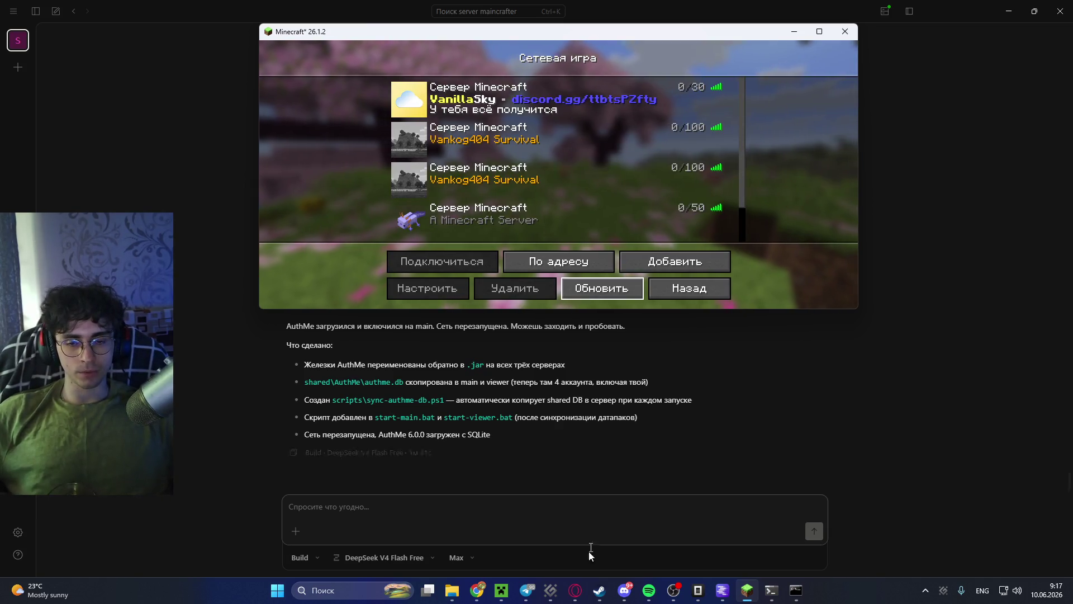
Close the VANKOG404 tabs, check the single AuthMe account on Users, then return to OpenCode.
mouse_move(477, 591)
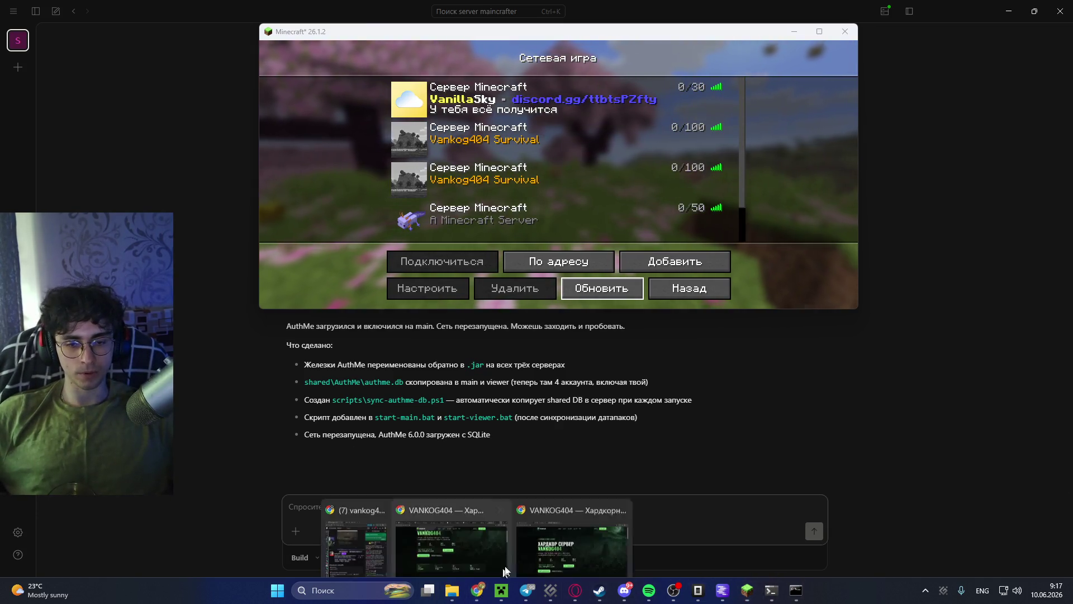
click(581, 537)
key(ctrl+w)
key(ctrl+w)
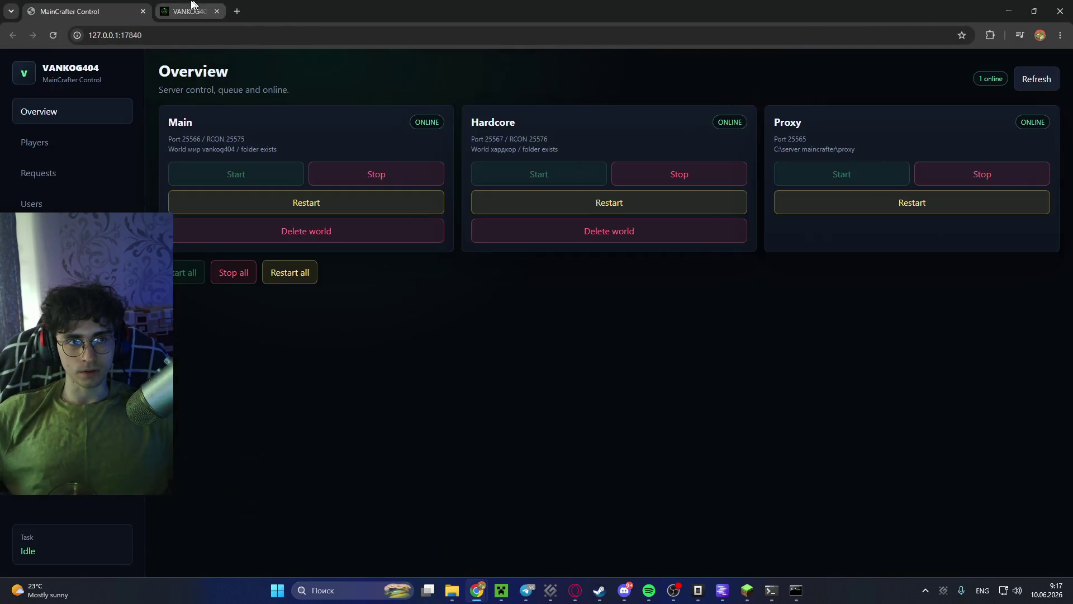
click(39, 173)
click(40, 203)
click(316, 173)
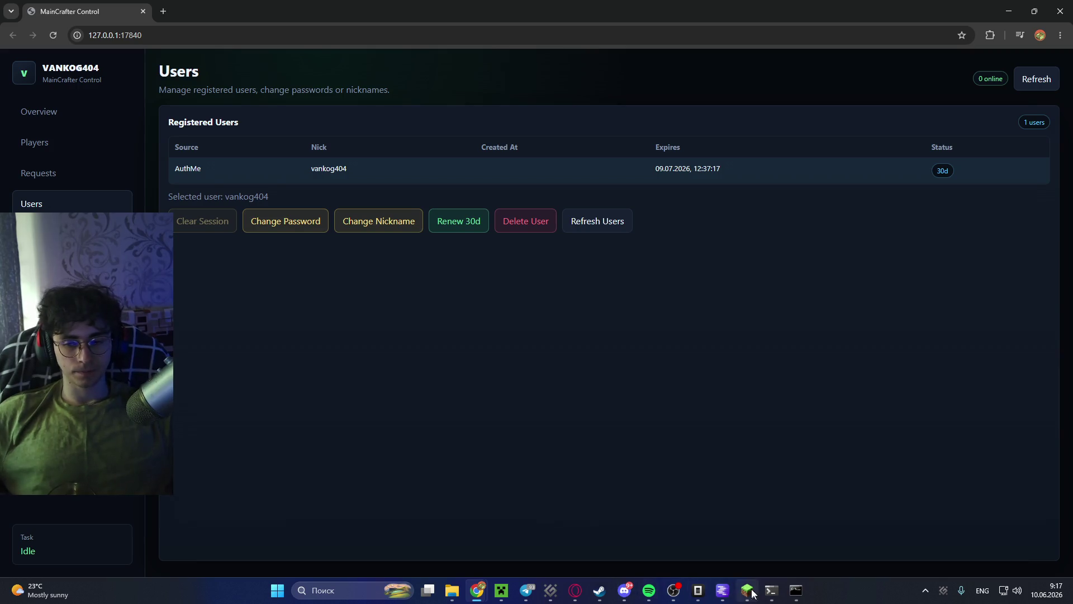
click(698, 590)
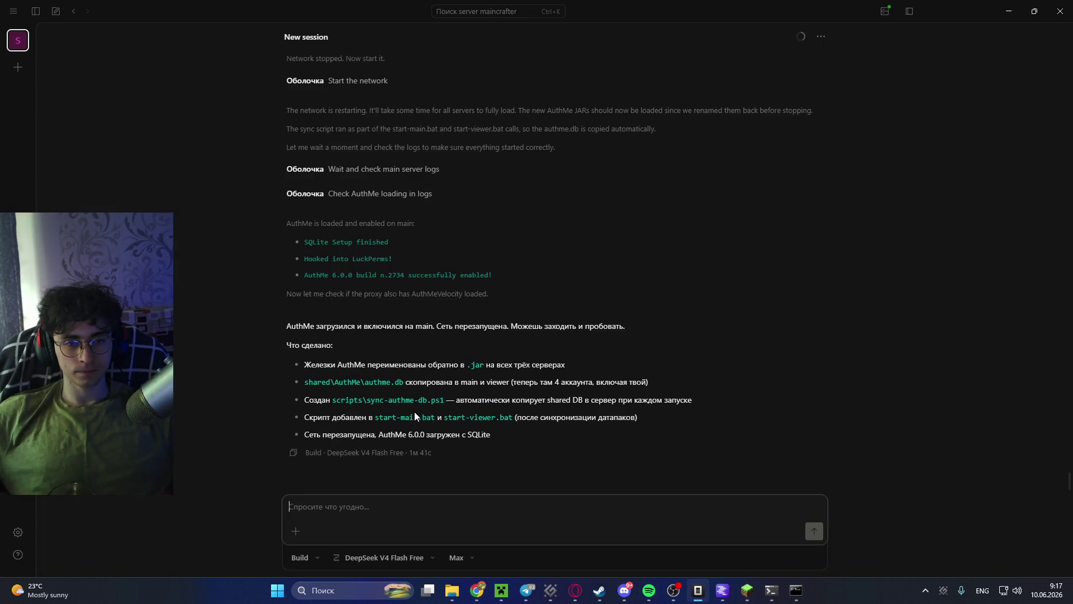
Copy the file path of Server Manager App.vbs from the server maincrafter folder.
click(452, 591)
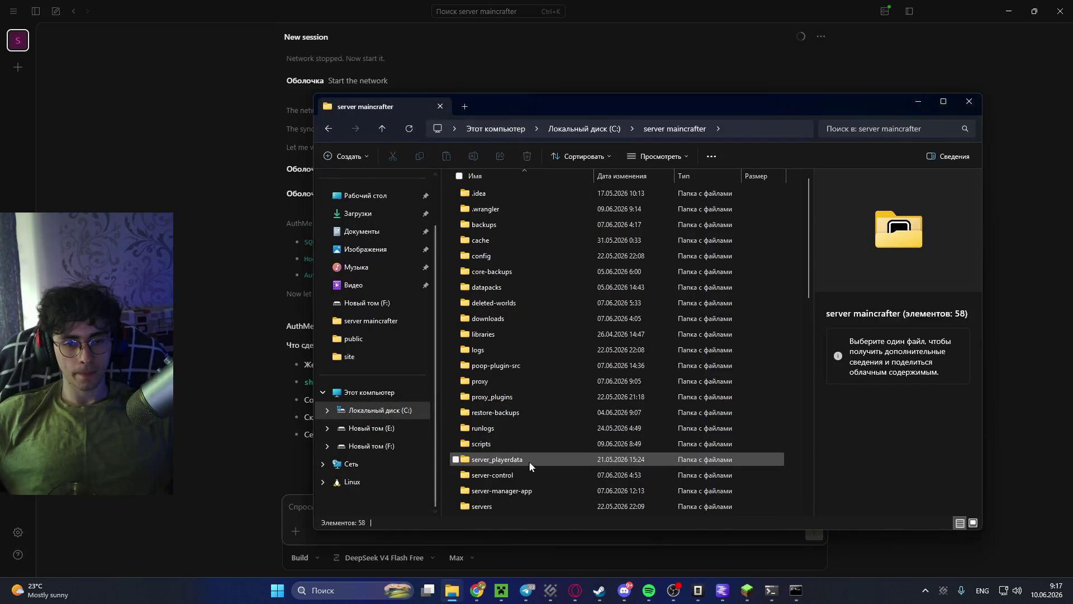
scroll(527, 456, down, 10)
right_click(513, 384)
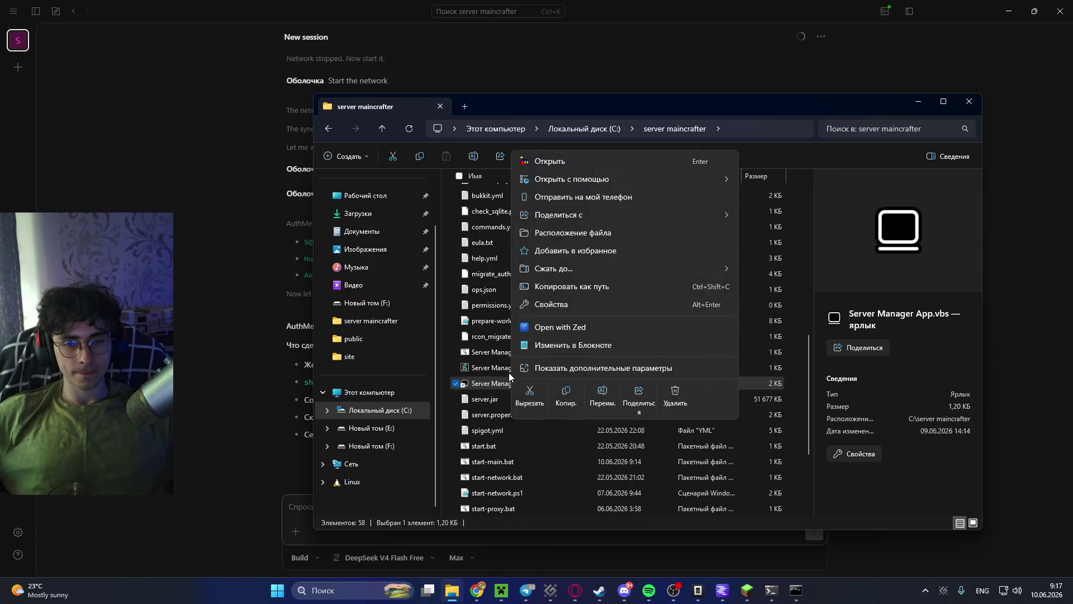
click(497, 369)
right_click(497, 370)
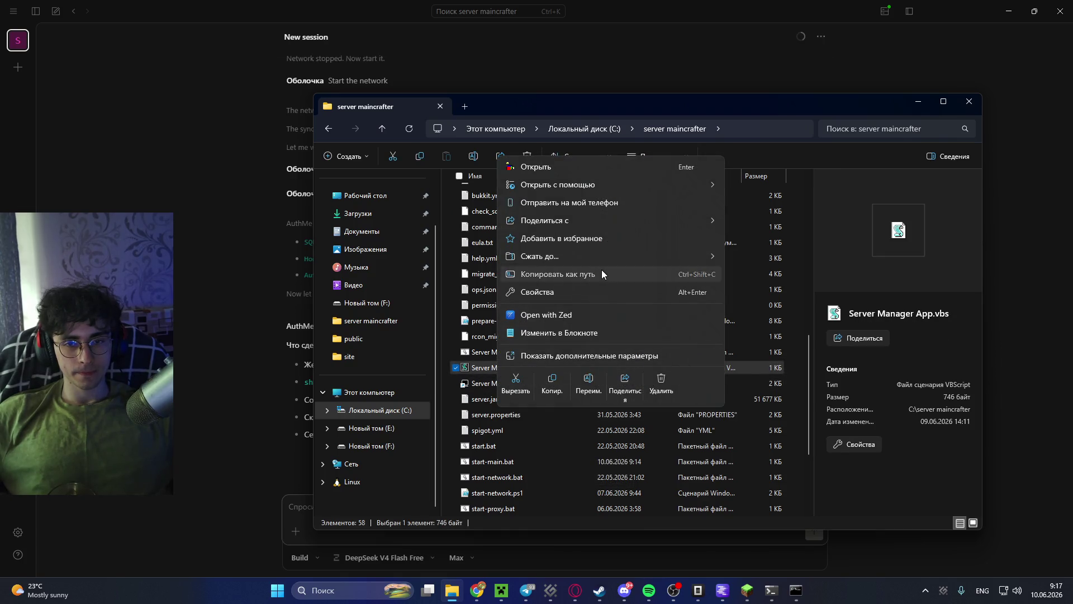
click(558, 274)
Paste the script path into the chat and send the close-session button fix request.
click(200, 414)
click(334, 503)
key(ctrl+v)
text(v)
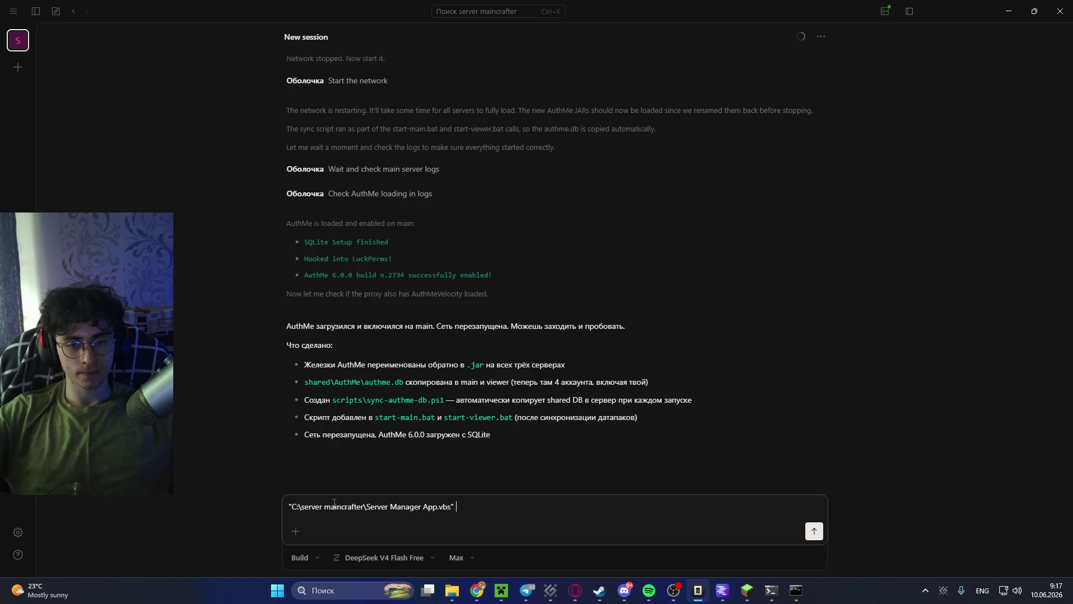
text(ytl)
key(BackSpace)
key(BackSpace)
key(BackSpace)
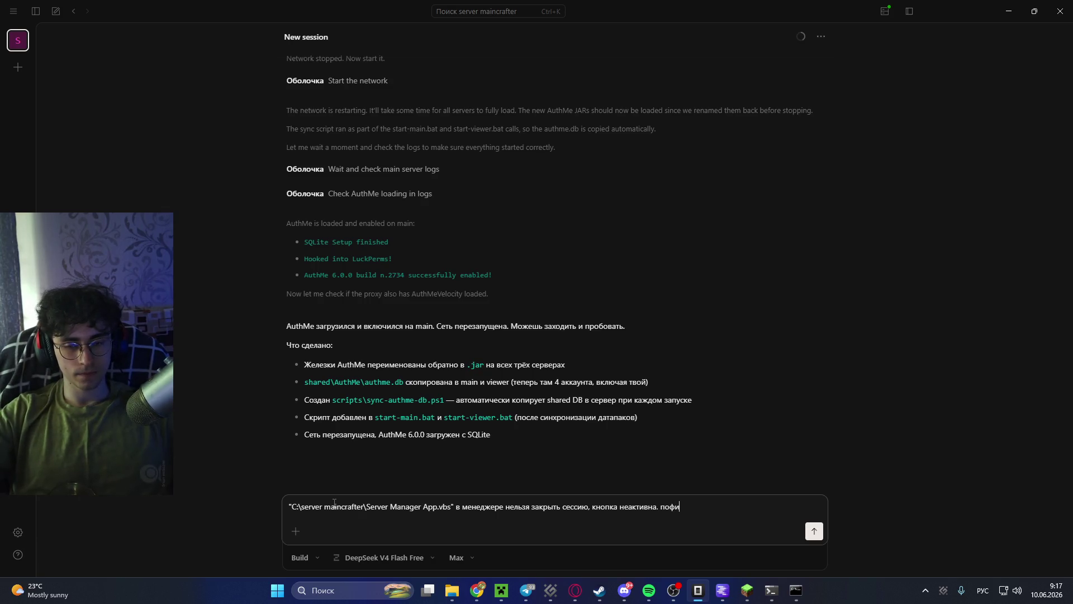
text(и)
key(Return)
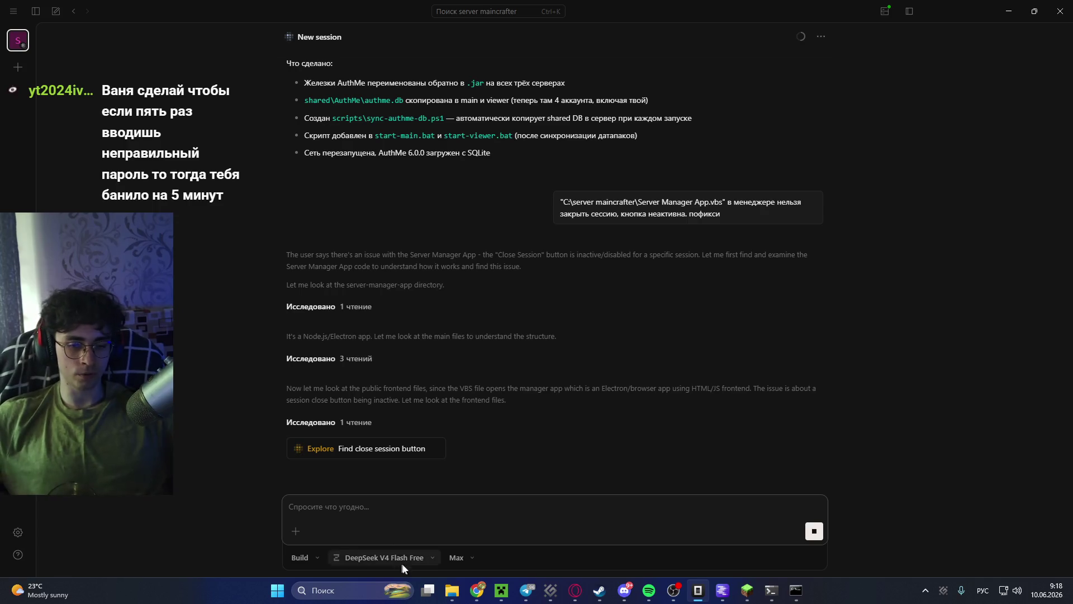
click(452, 590)
Bring up the VANKOG404 server site on port 18080, showing the server Online with 1/100 players.
scroll(522, 384, up, 10)
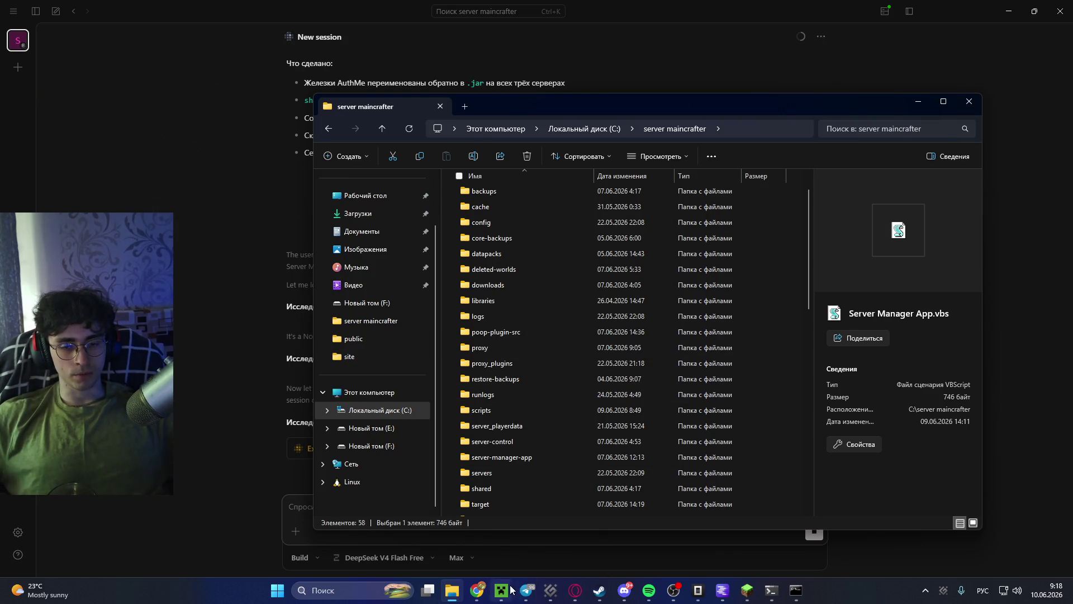
click(477, 590)
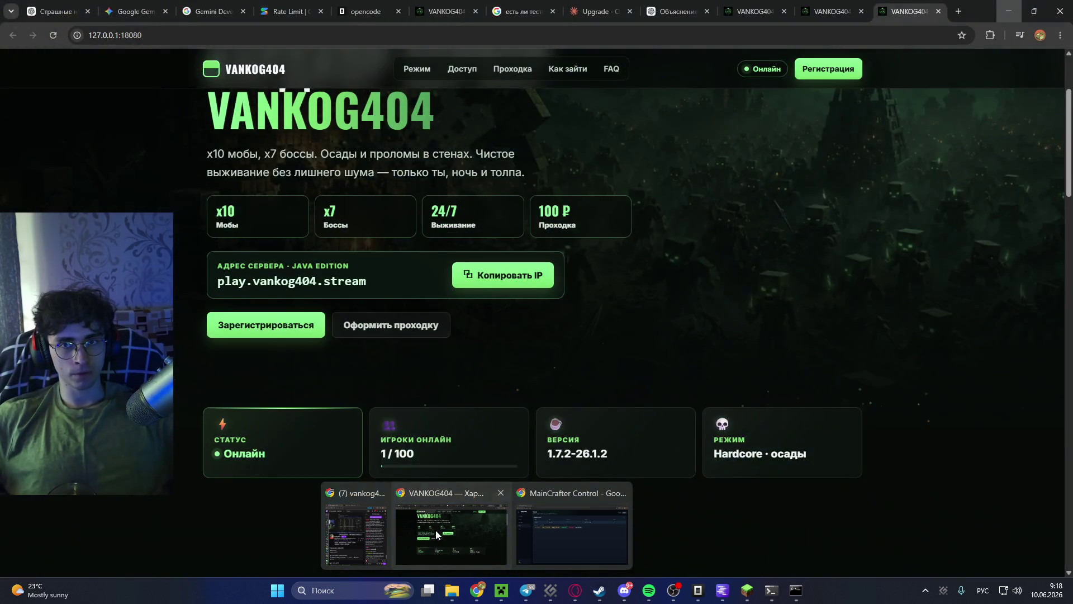
click(436, 530)
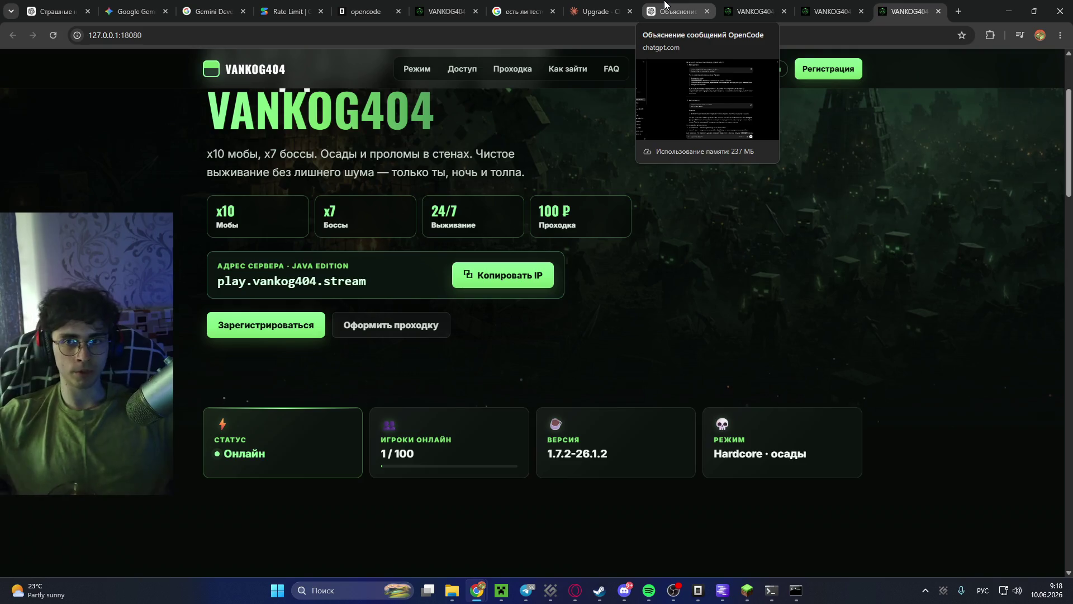
Read the ChatGPT 'Объяснение' conversation, then return to the OpenCode chat.
click(664, 5)
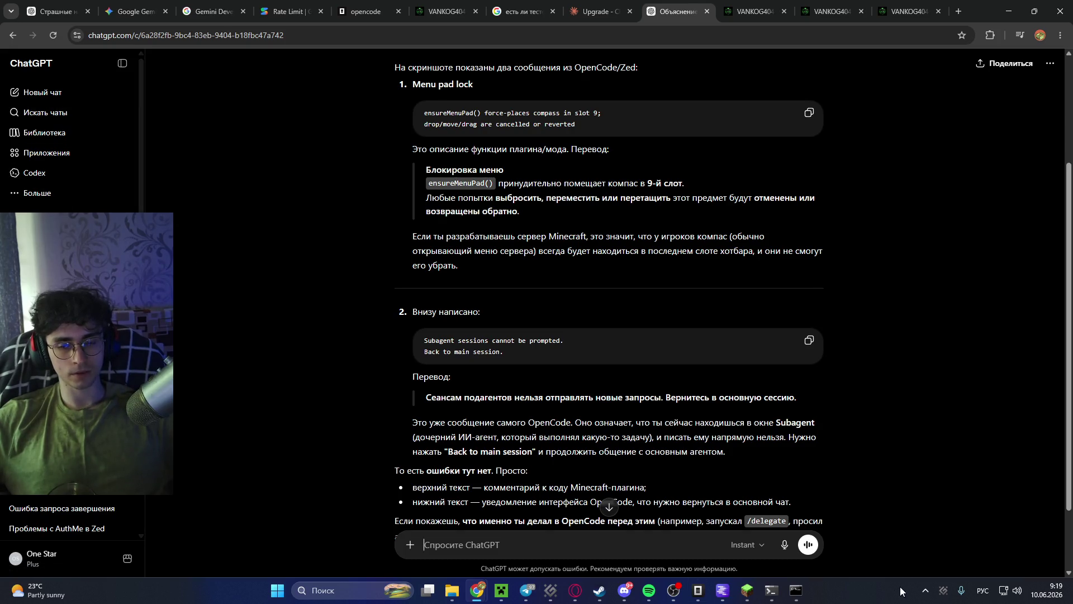
mouse_move(746, 598)
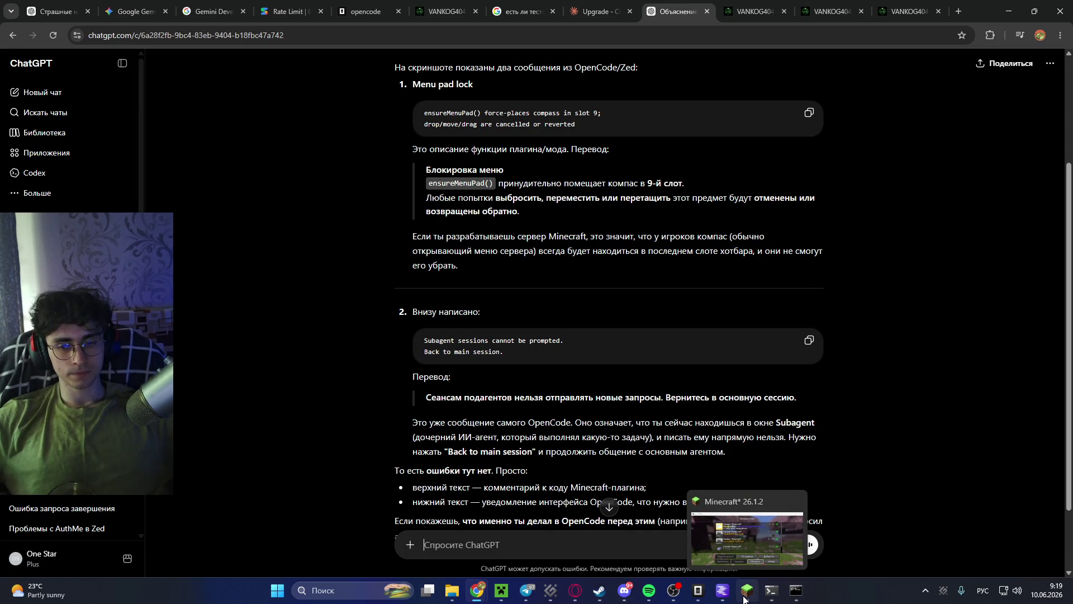
click(699, 591)
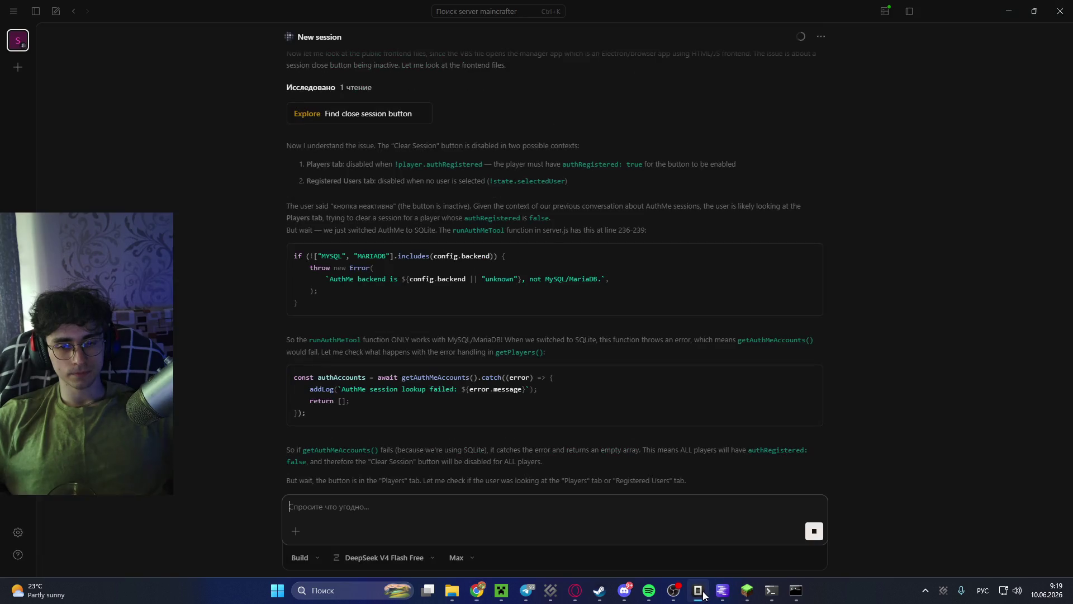
Wait for the agent's SQLite patch to authme_session_tool.py and server.js, then show MainCrafter Control's Users page.
scroll(614, 481, down, 10)
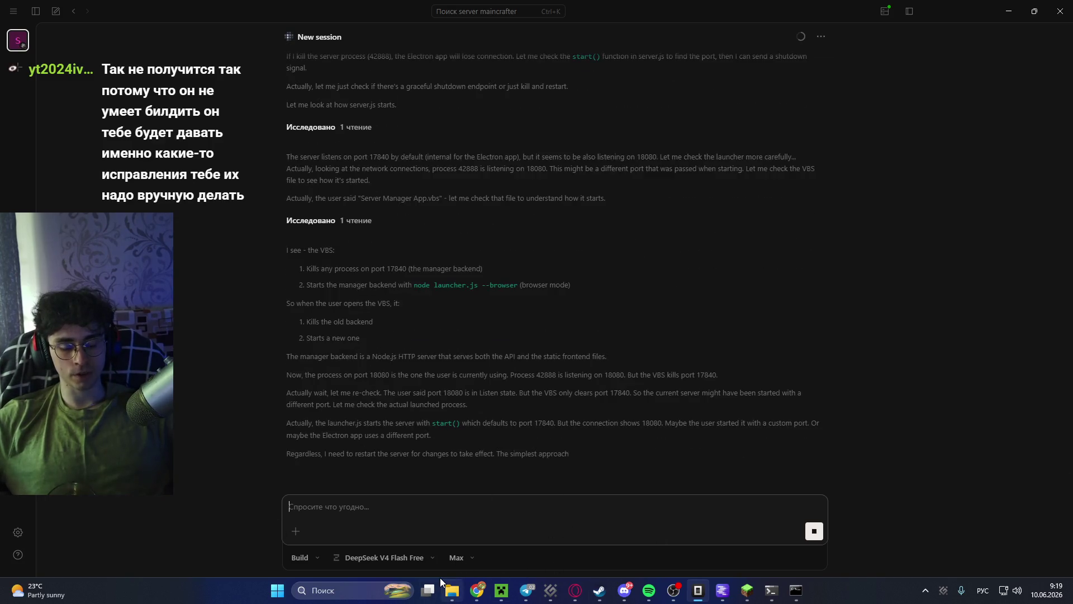
mouse_move(441, 579)
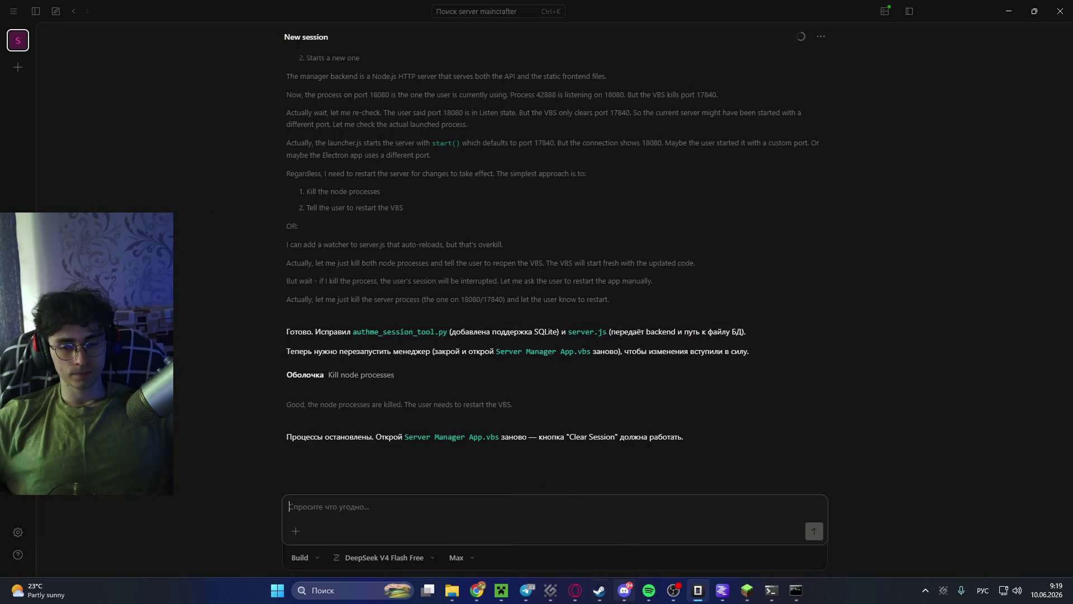
mouse_move(471, 591)
click(570, 531)
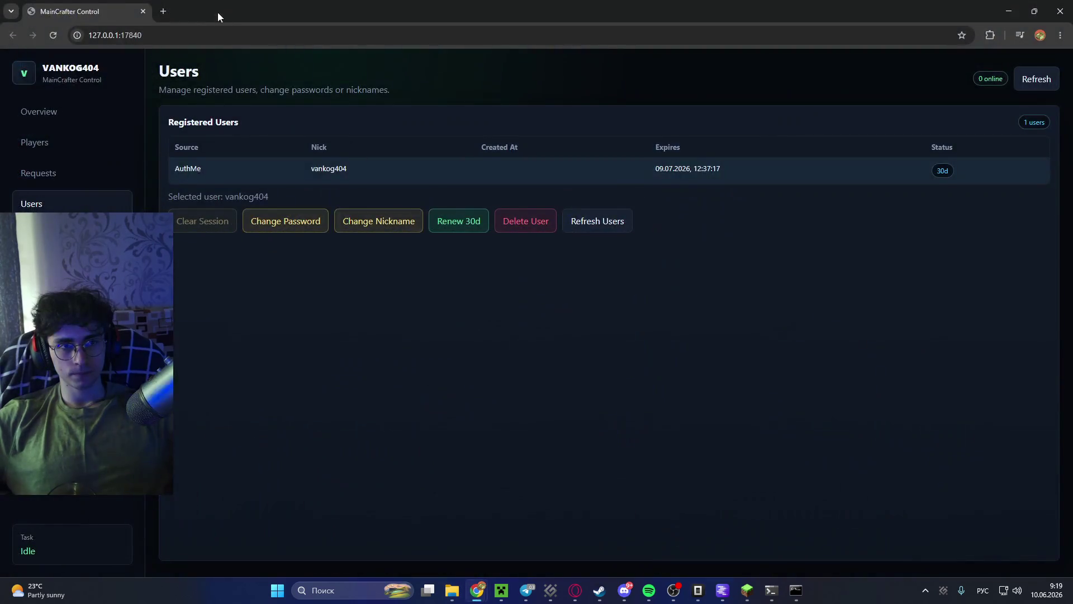
Close the MainCrafter Control browser window and the server console window.
click(142, 12)
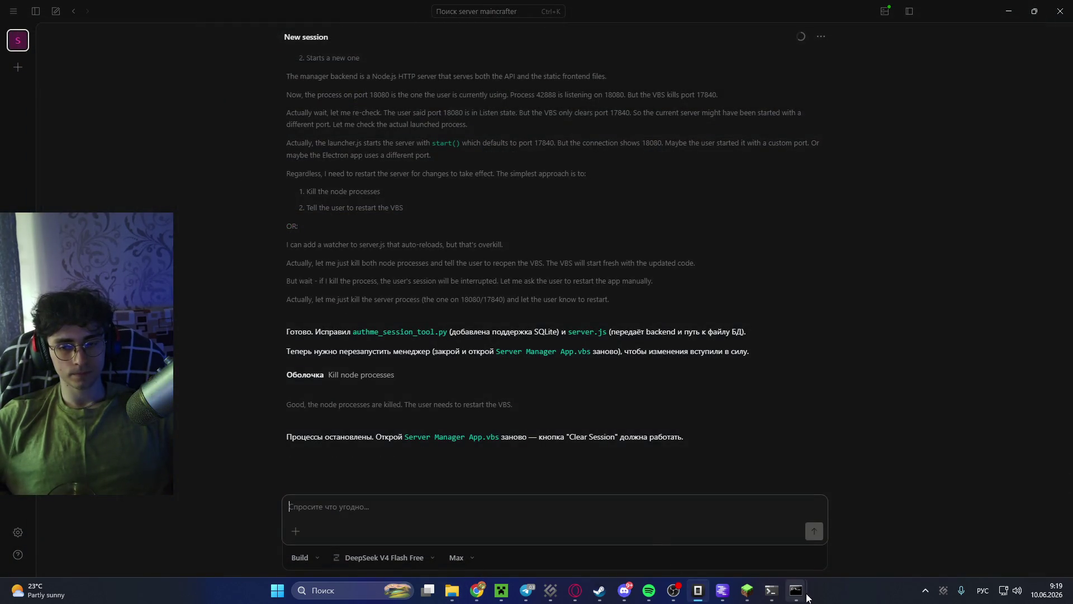
mouse_move(767, 594)
mouse_move(805, 597)
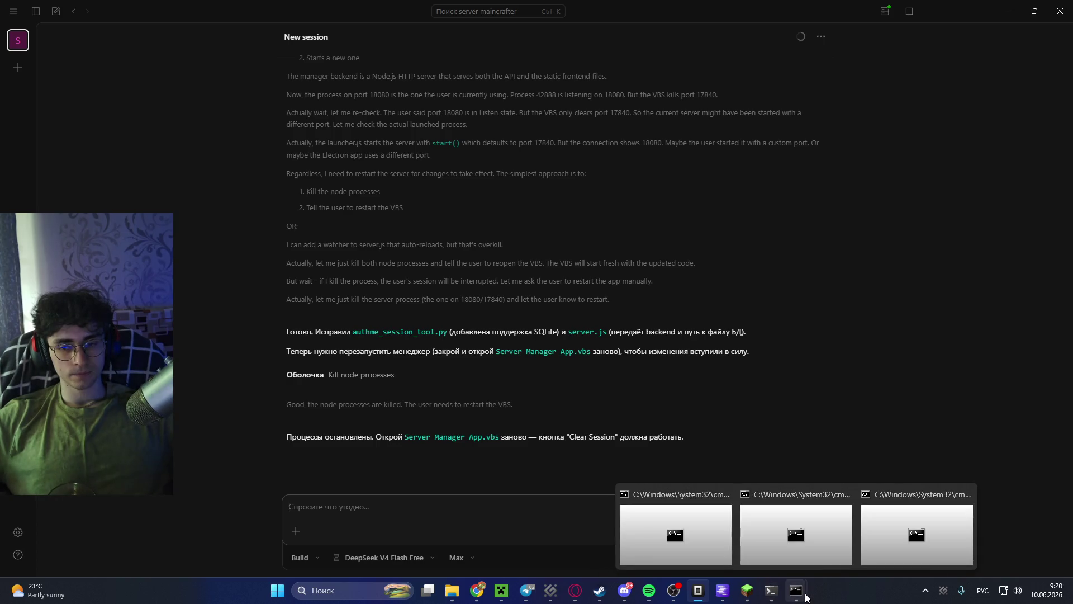
click(798, 548)
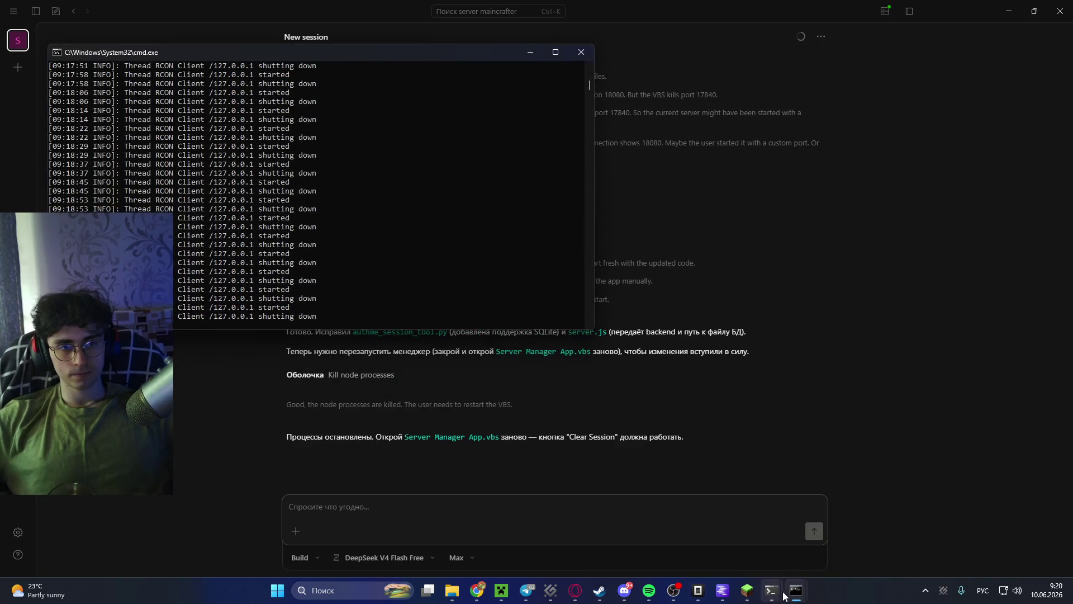
right_click(796, 598)
click(804, 565)
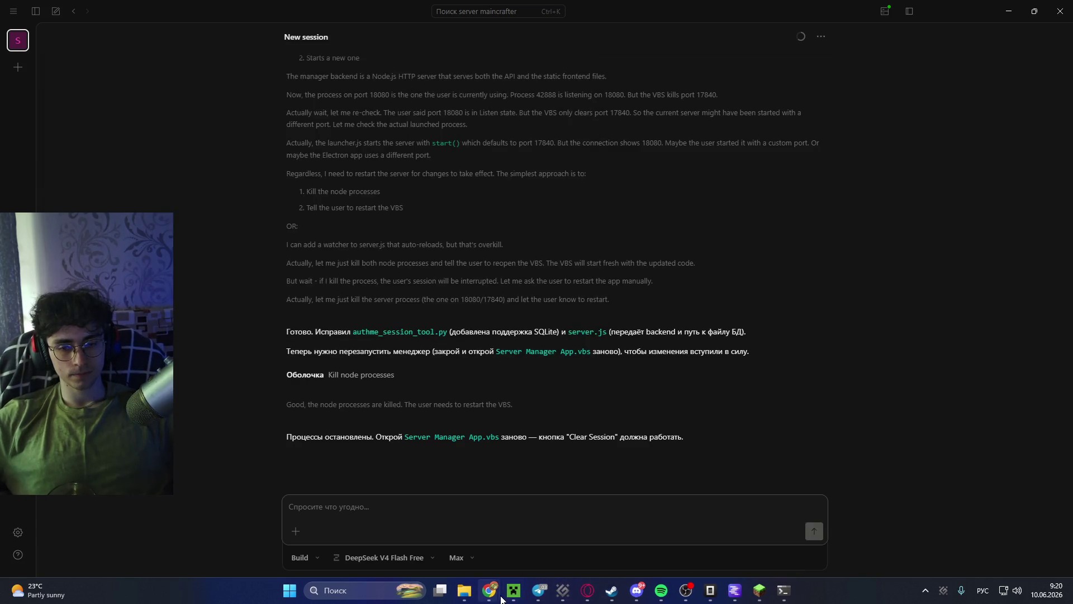
Relaunch Server Manager App.vbs from the server maincrafter folder.
click(464, 592)
scroll(525, 402, down, 10)
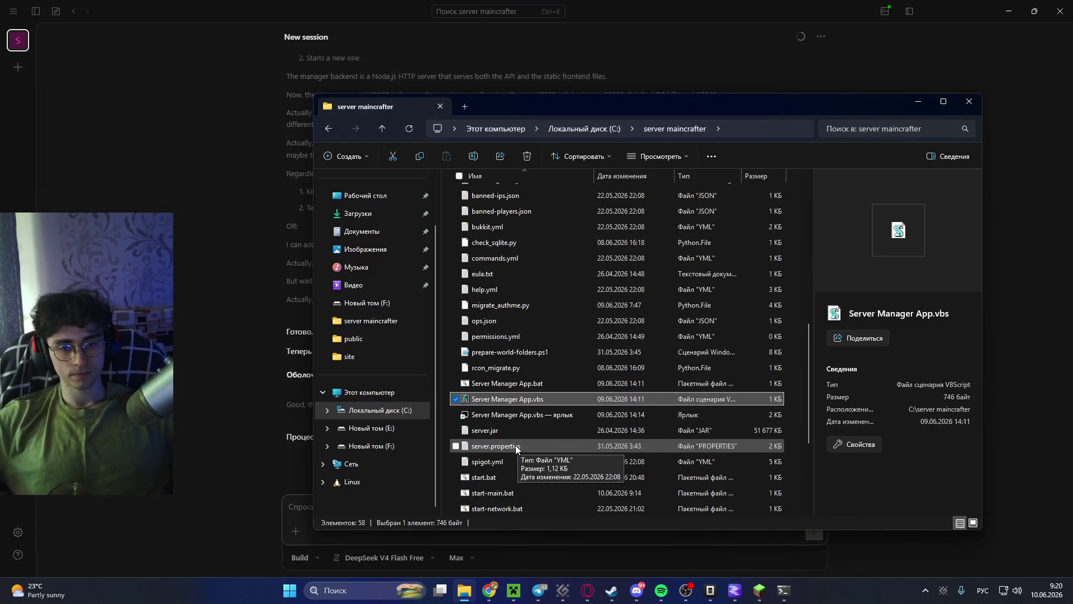
click(528, 413)
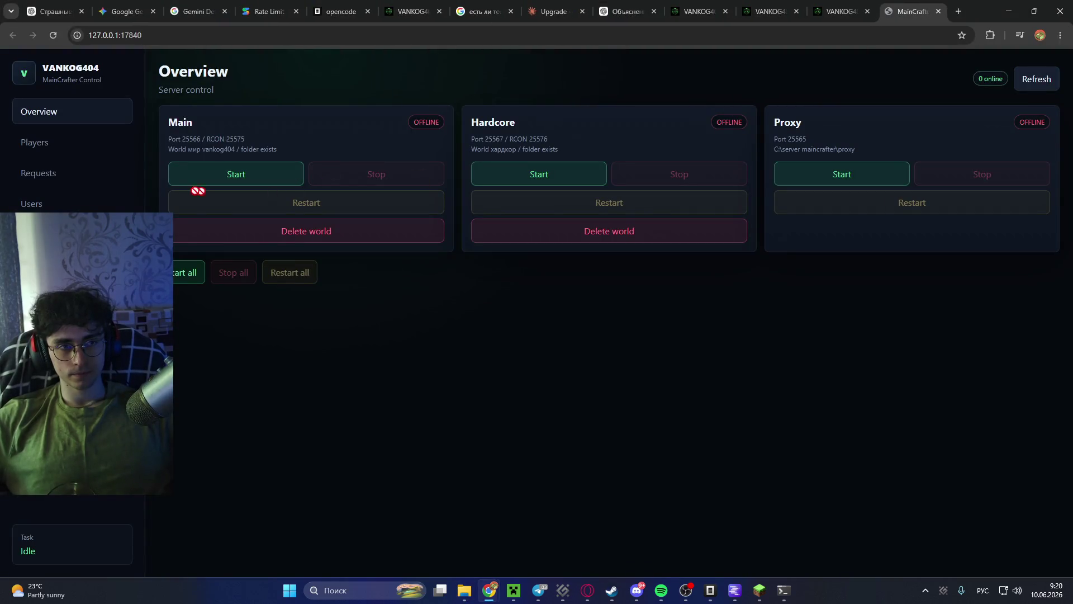
Select the only registered user in the Users list.
click(61, 195)
click(90, 187)
click(63, 202)
click(323, 171)
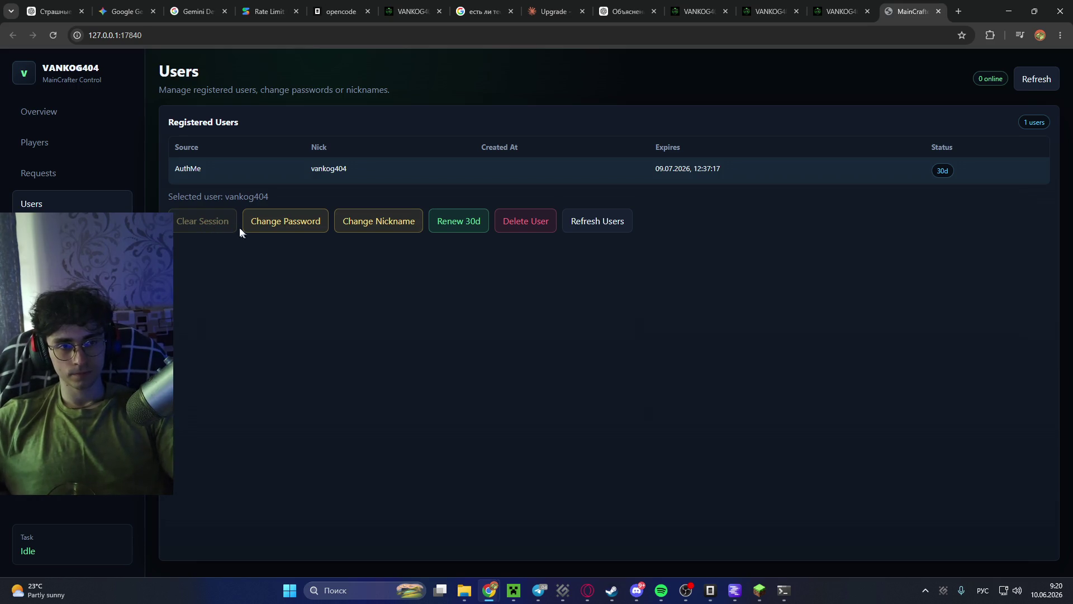
Snip a screenshot of the users panel and go back to the OpenCode chat.
key(super+shift+s)
mouse_move(140, 101)
mouse_down()
mouse_move(178, 135)
mouse_move(907, 277)
mouse_up()
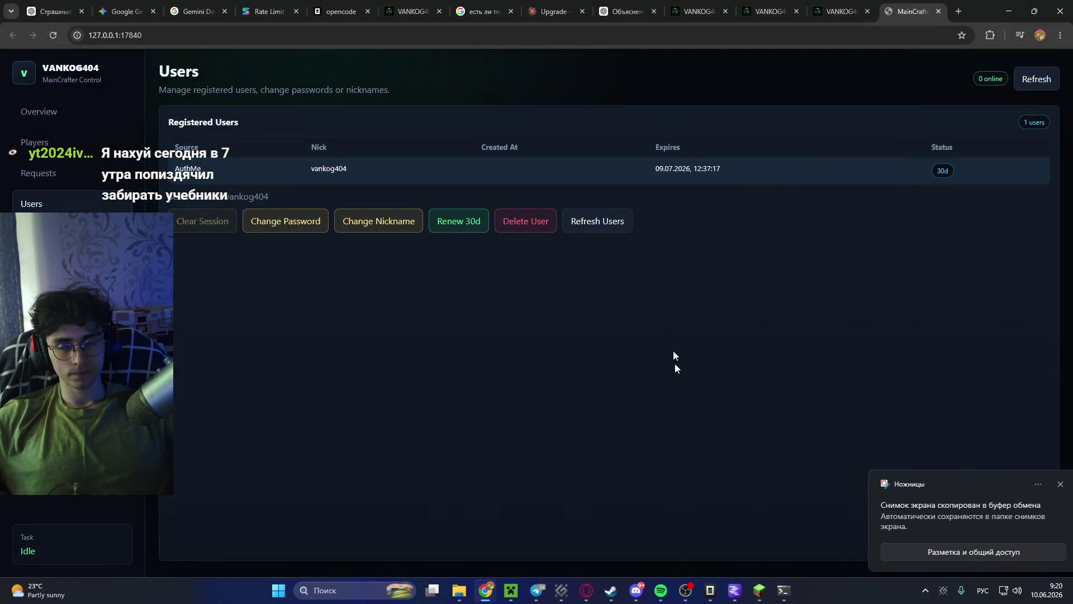
mouse_move(660, 596)
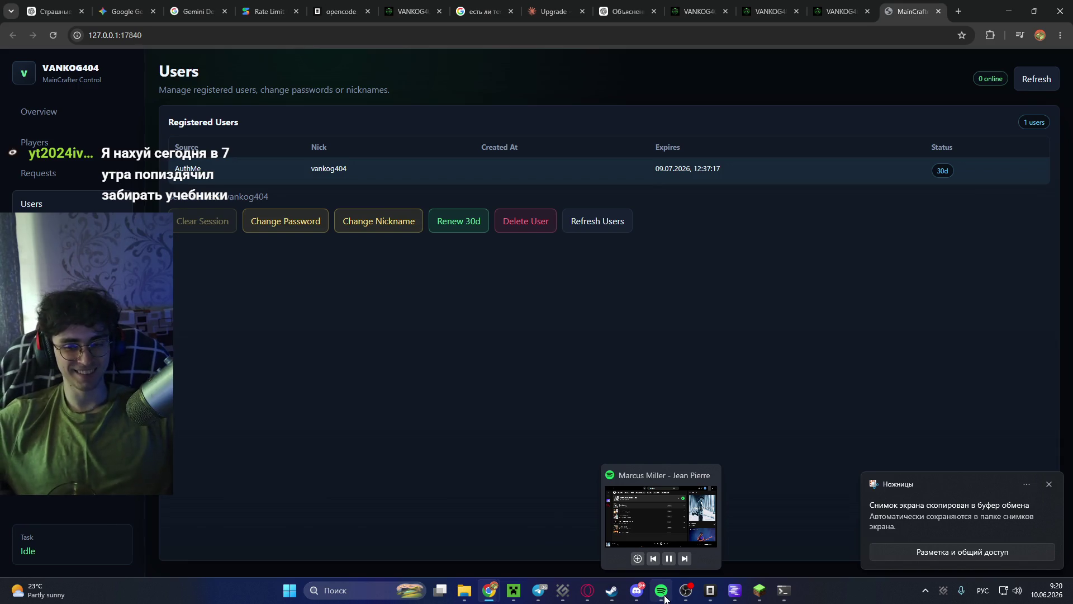
mouse_move(716, 596)
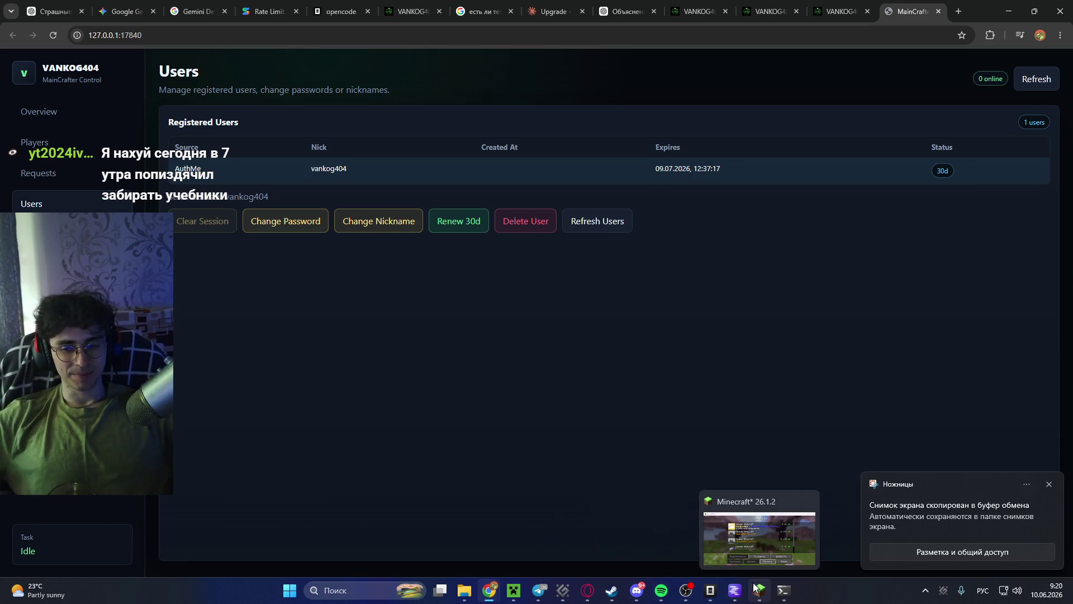
click(710, 593)
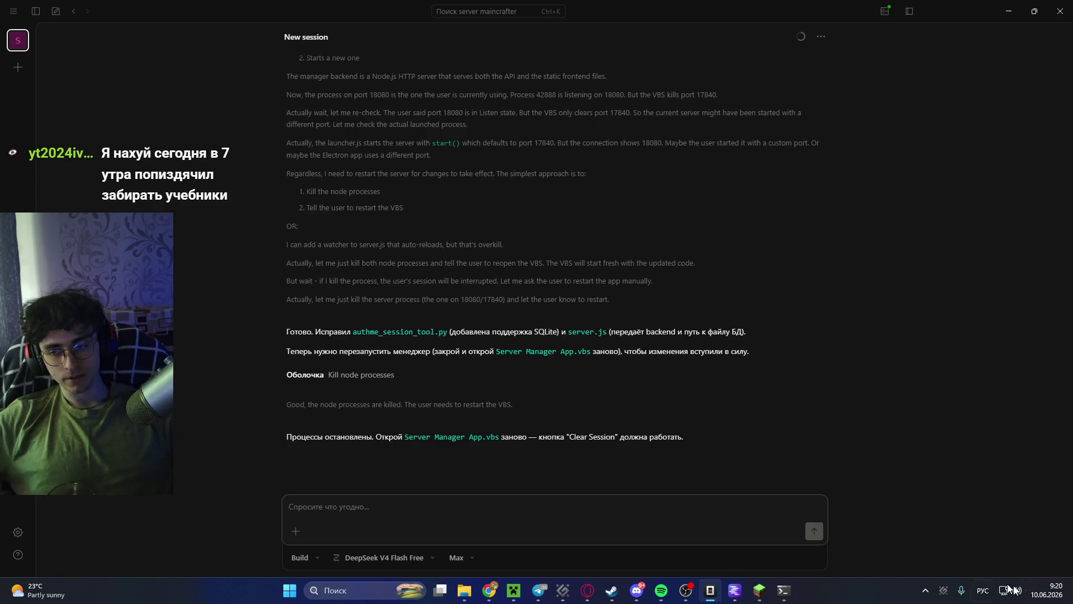
Send the agent the pasted screenshot with the note 'всеравно не работает'.
click(1046, 590)
click(754, 400)
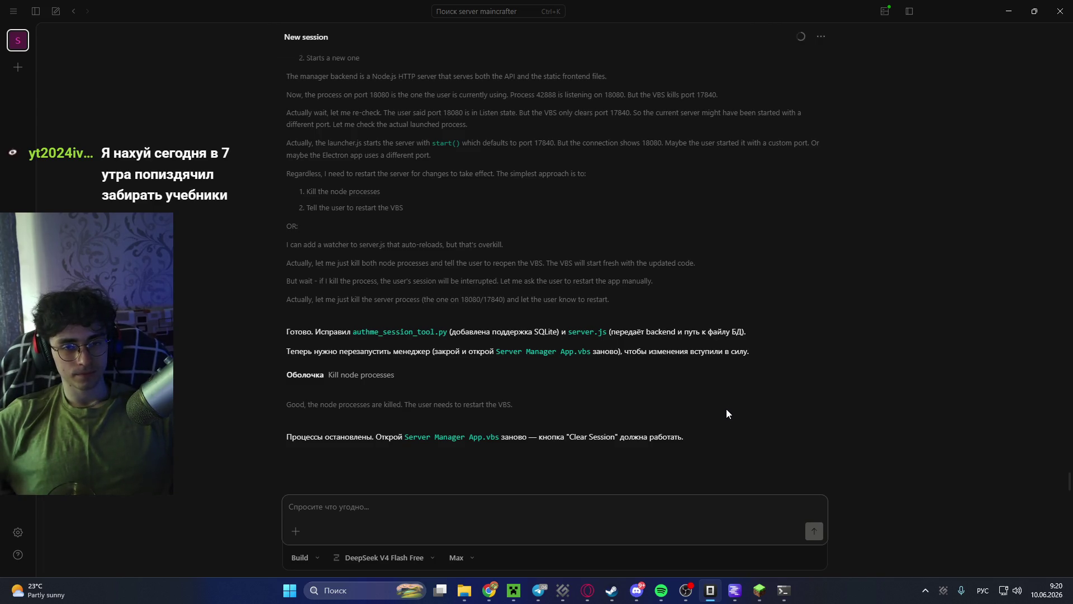
click(410, 526)
key(ctrl+v)
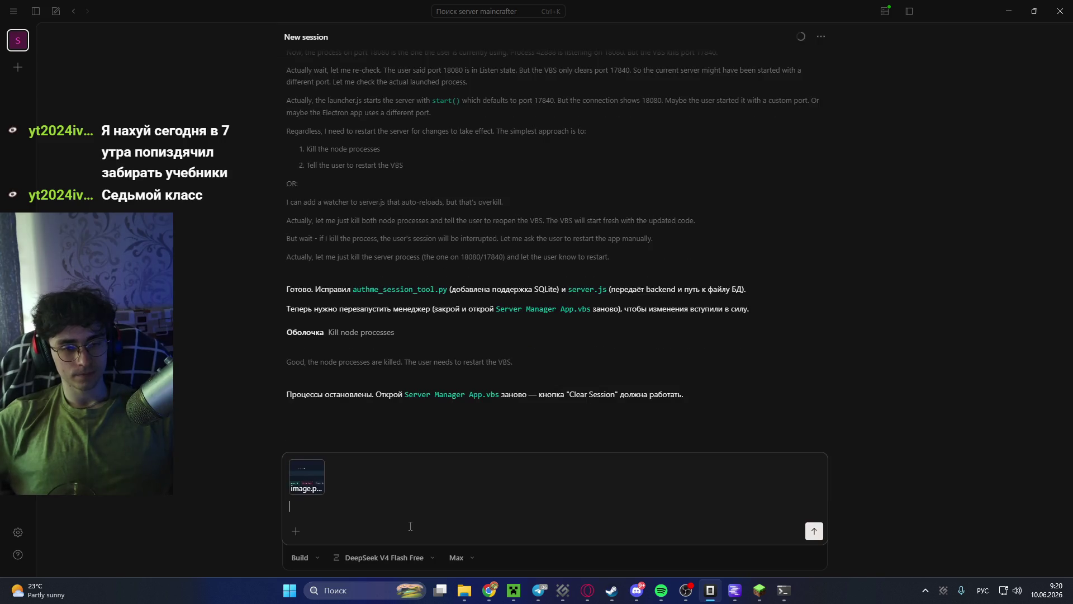
text(серавно не раб)
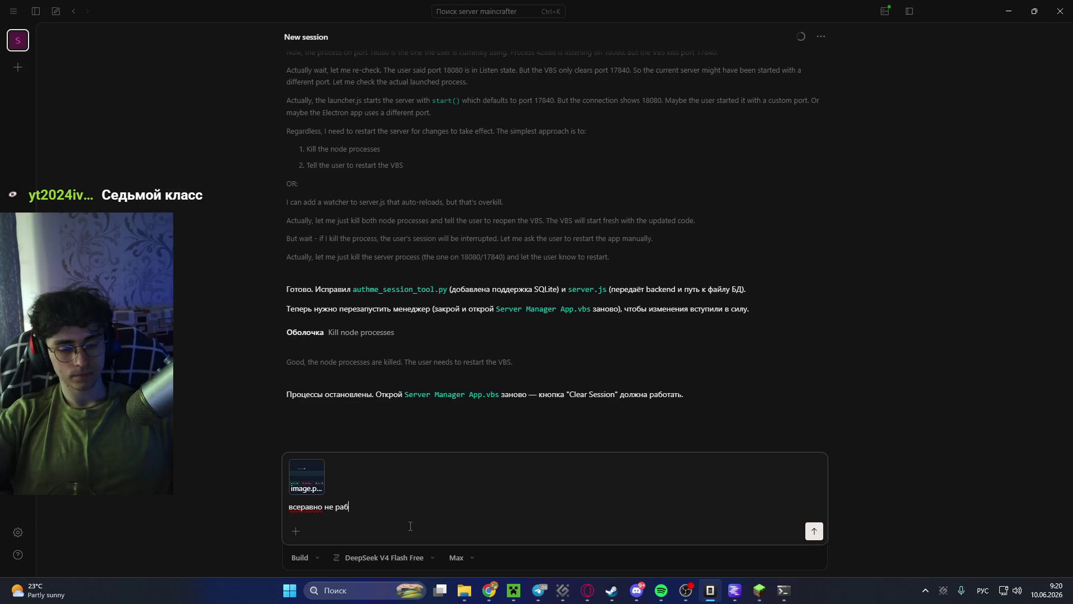
text(ет)
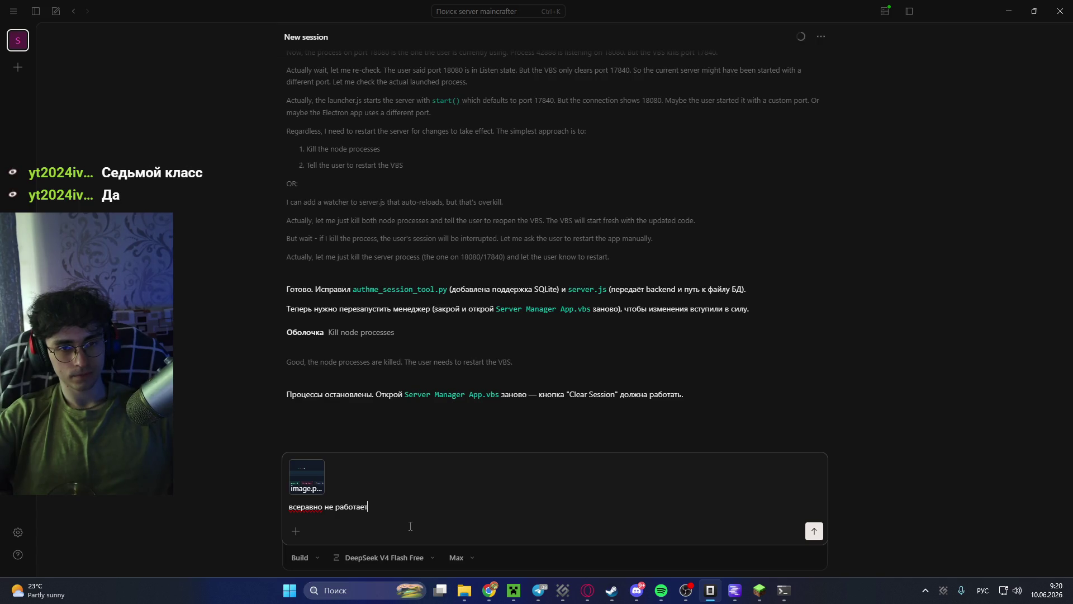
key(Return)
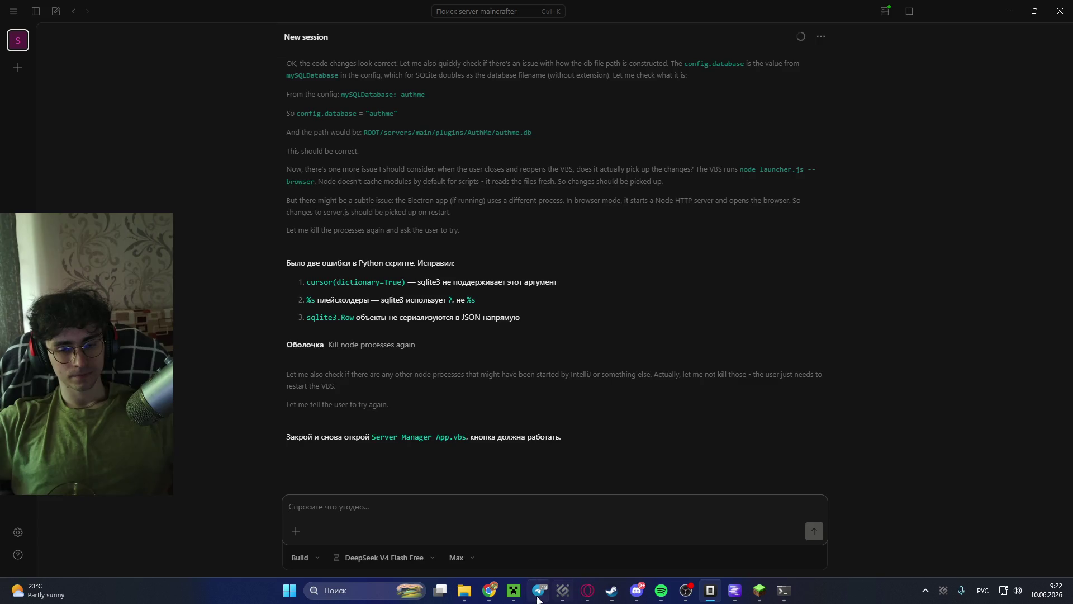
Relaunch the Server Manager App and browse the registered users list.
click(464, 590)
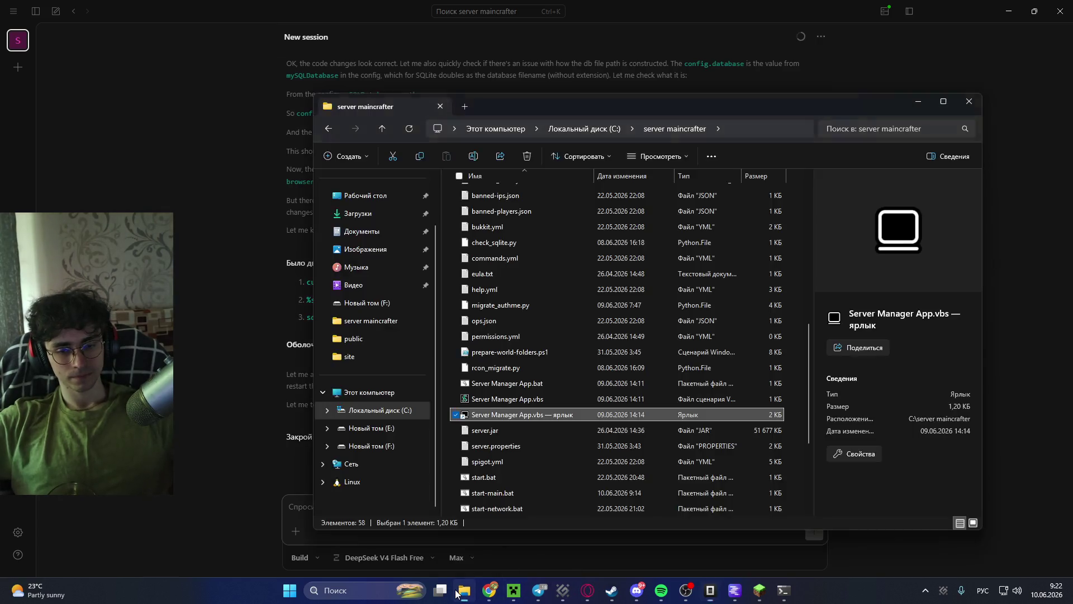
double_click(502, 415)
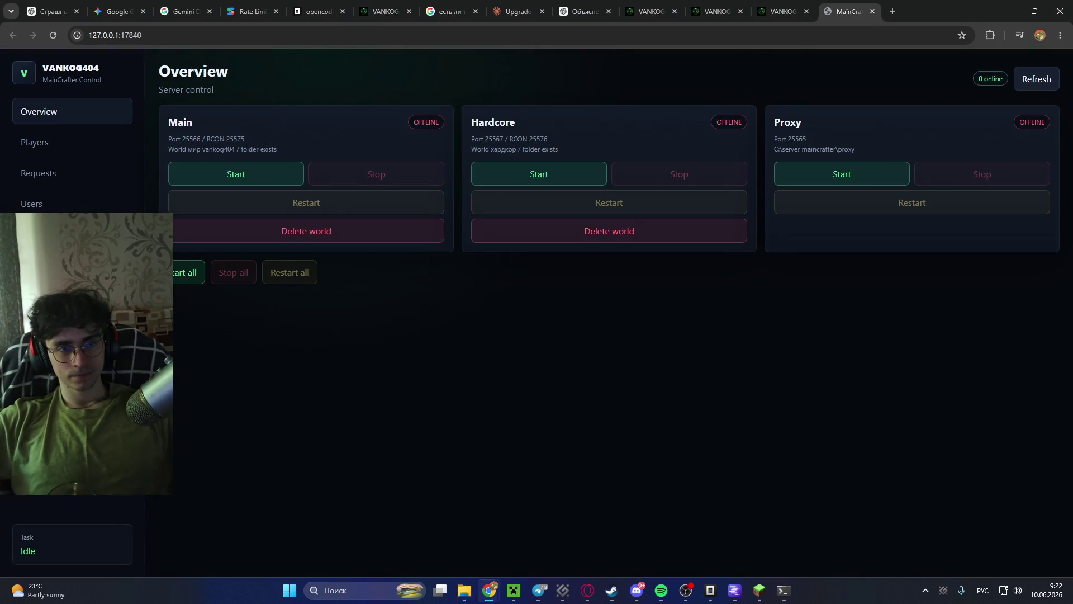
click(67, 206)
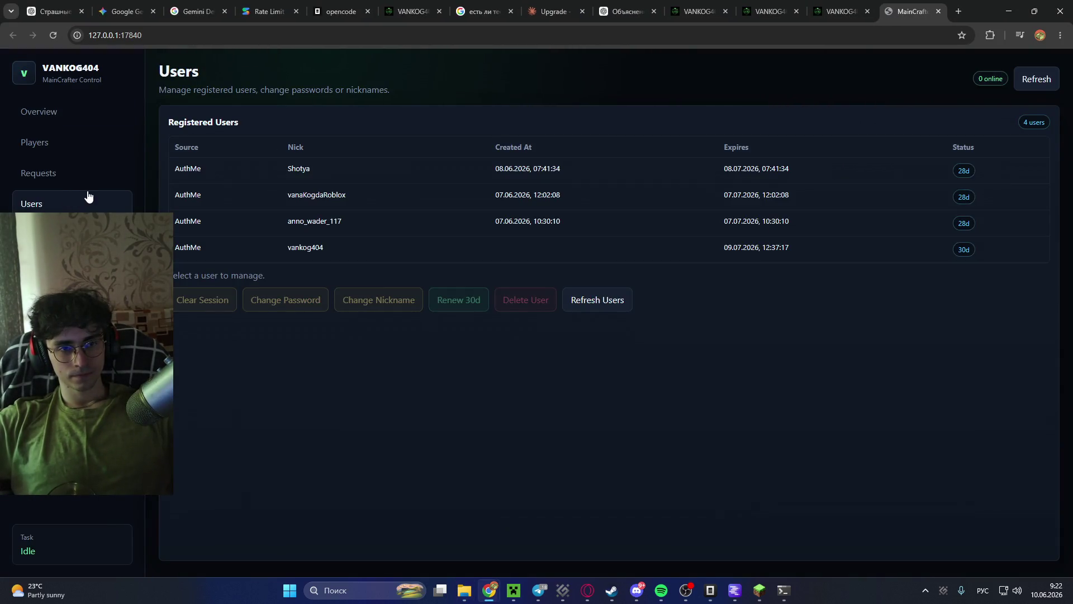
click(377, 226)
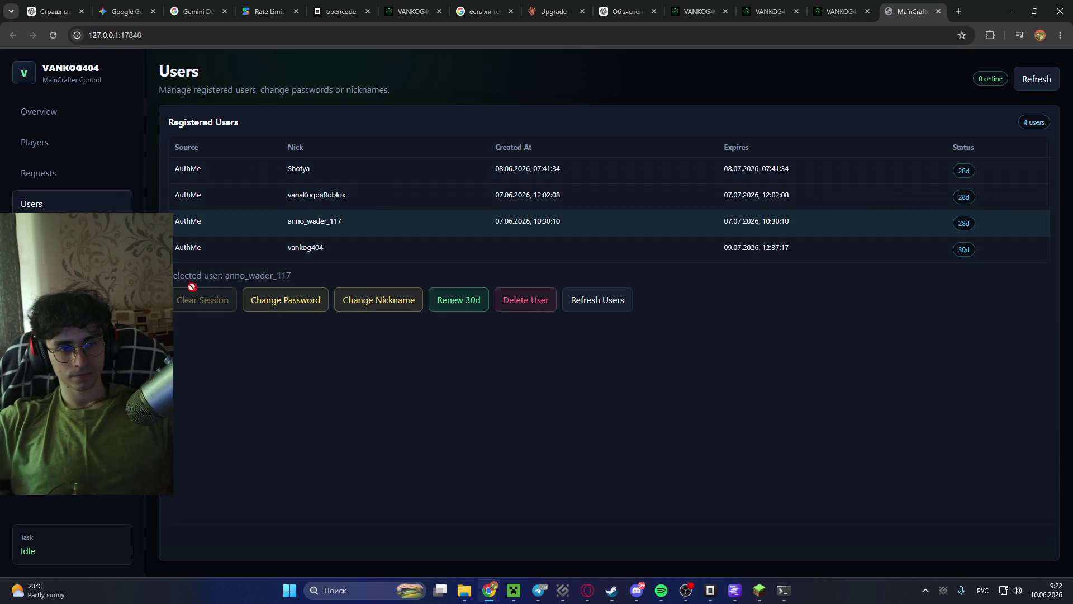
click(37, 177)
Filter the Players page from 'All players' to 'Online'.
click(70, 141)
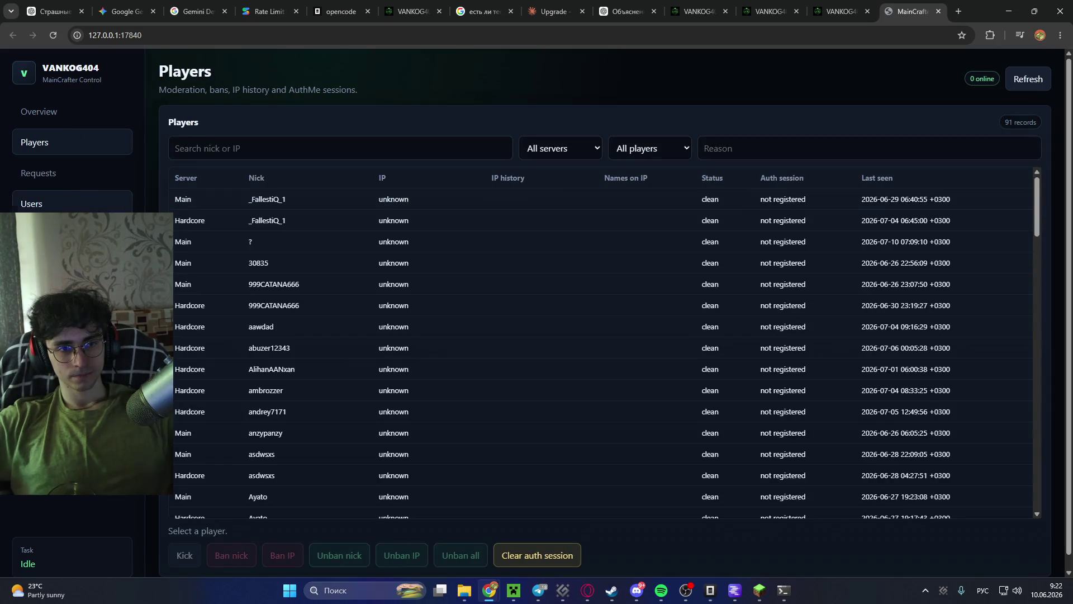
click(666, 146)
click(646, 182)
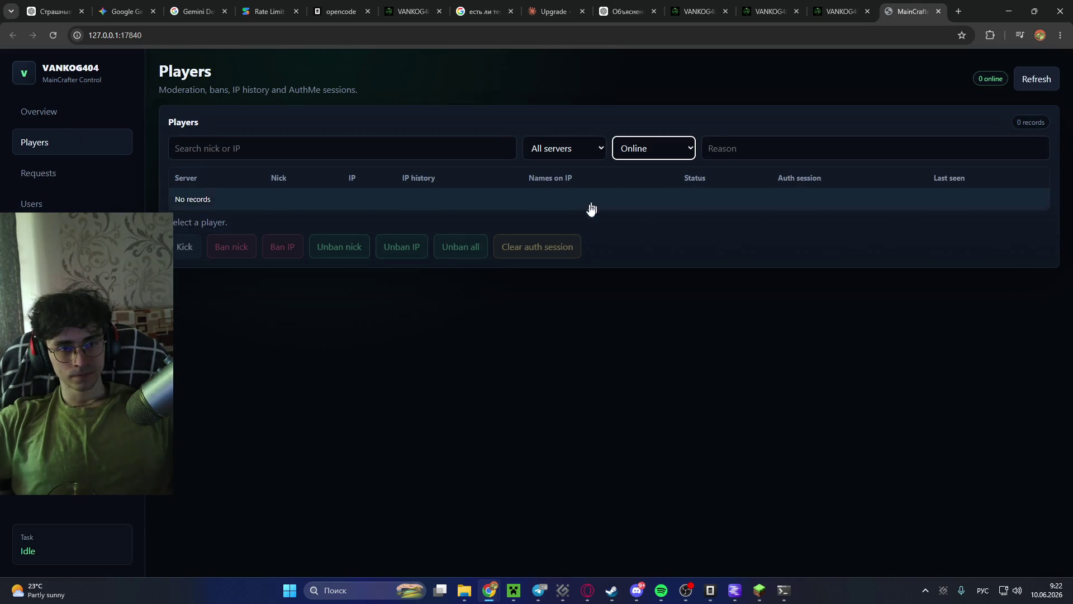
Try connecting to the local server from Minecraft, then return to the multiplayer list.
click(759, 590)
click(558, 260)
click(559, 236)
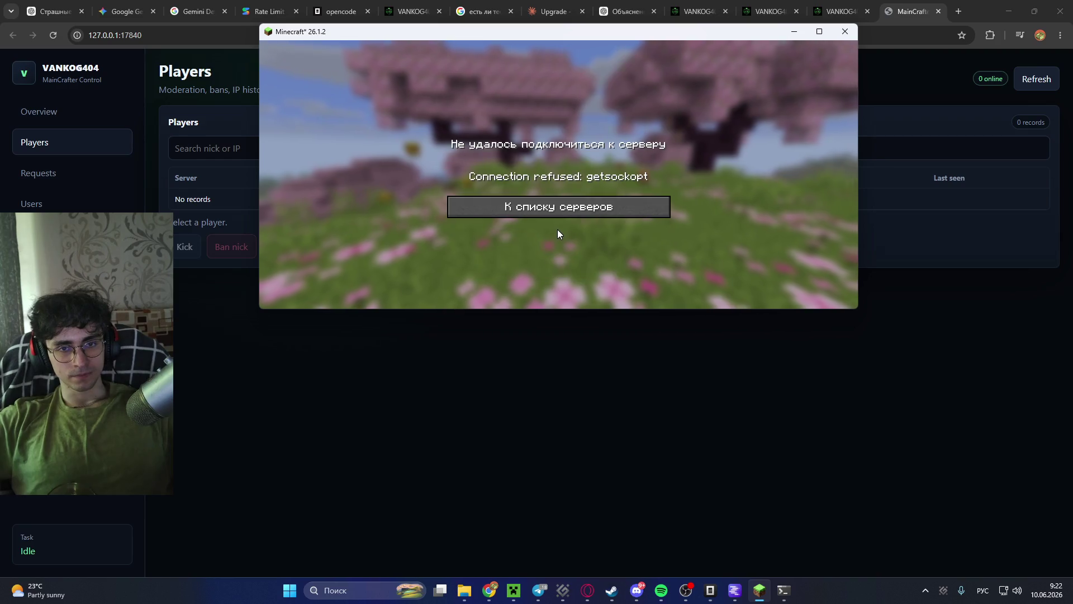
click(559, 207)
Close all MainCrafter console windows and return to the MainCrafter Control page.
mouse_move(782, 588)
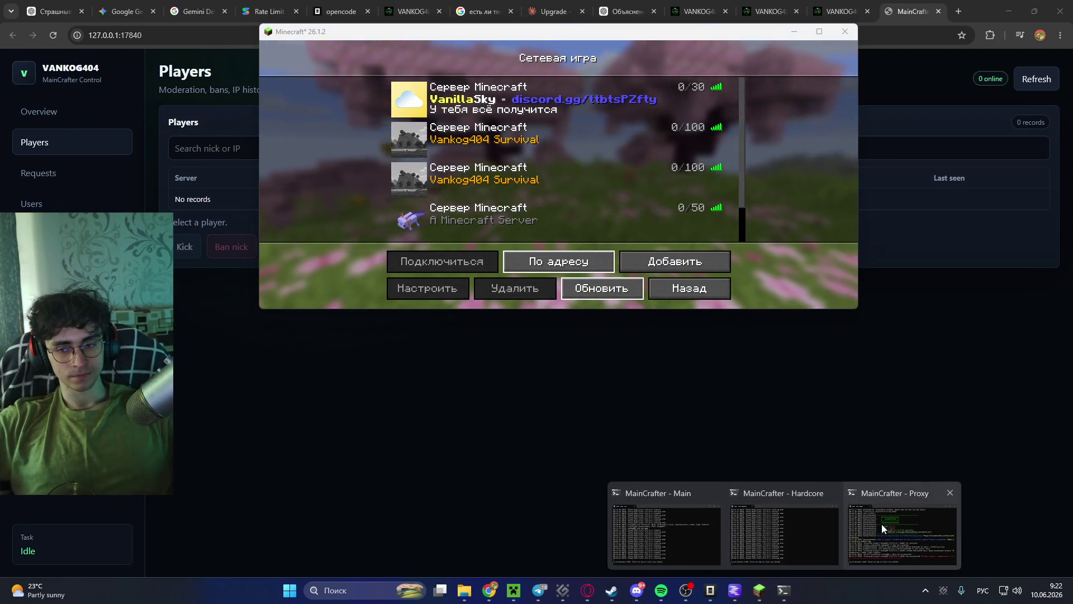
mouse_move(880, 522)
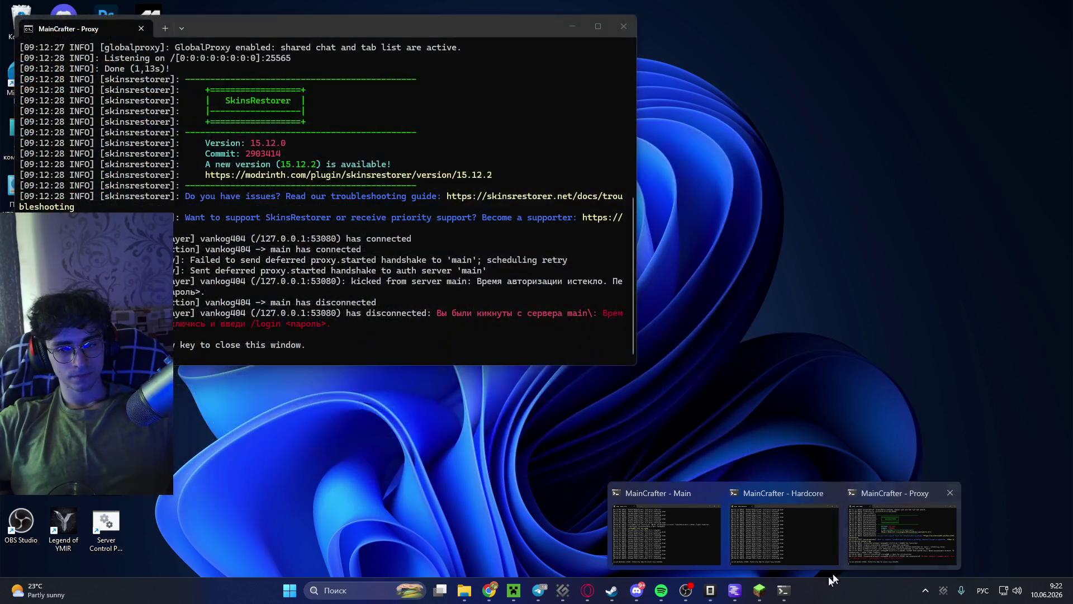
right_click(782, 589)
click(738, 556)
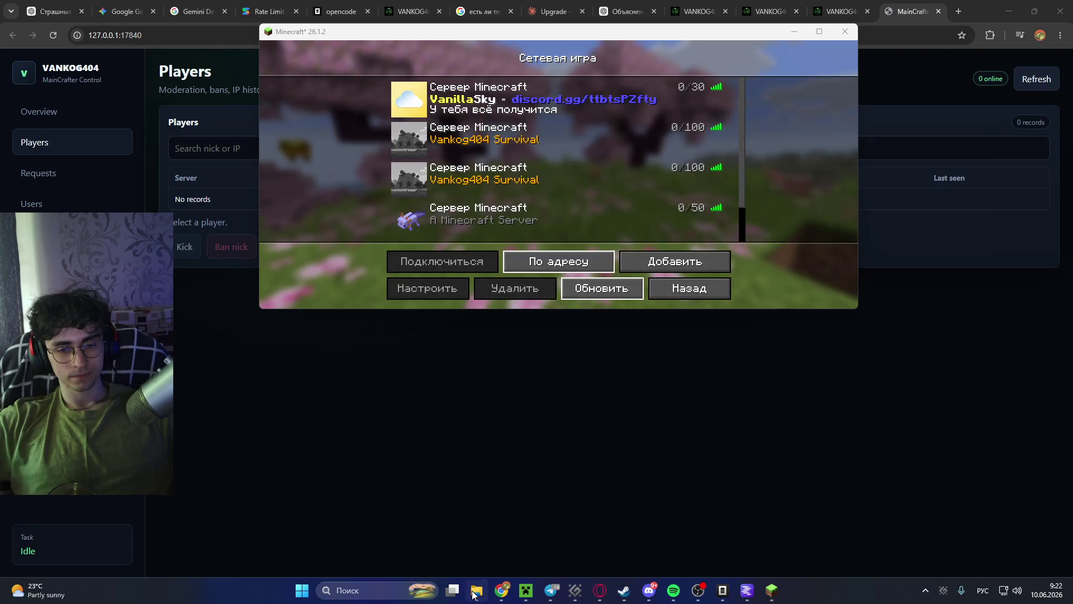
click(473, 593)
scroll(515, 274, up, 5)
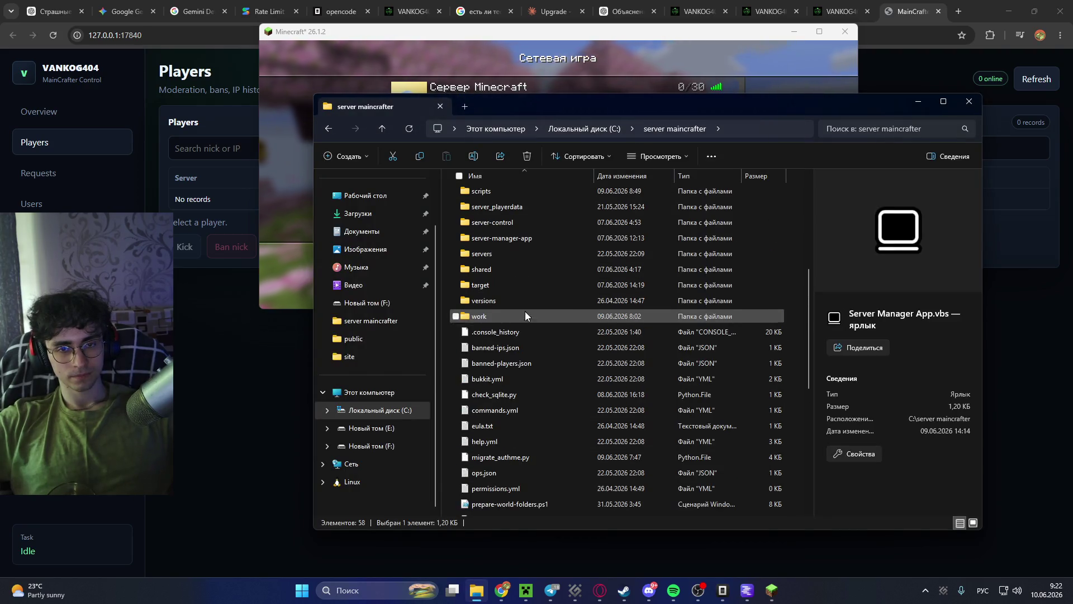
scroll(531, 339, down, 5)
click(1019, 257)
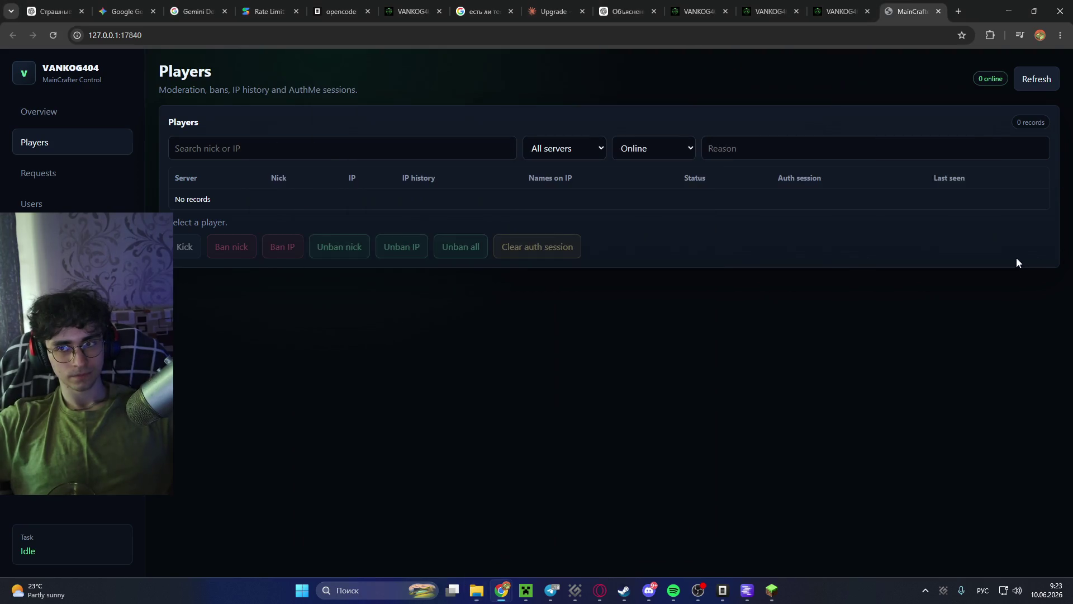
Start the Proxy server from the Overview page.
click(31, 115)
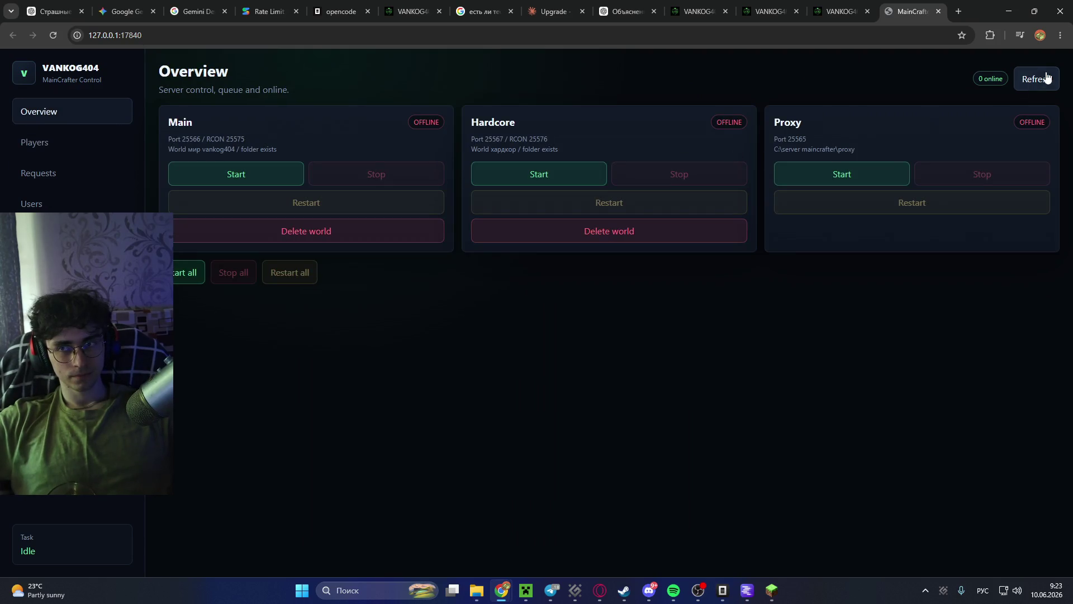
click(845, 184)
click(723, 286)
click(542, 184)
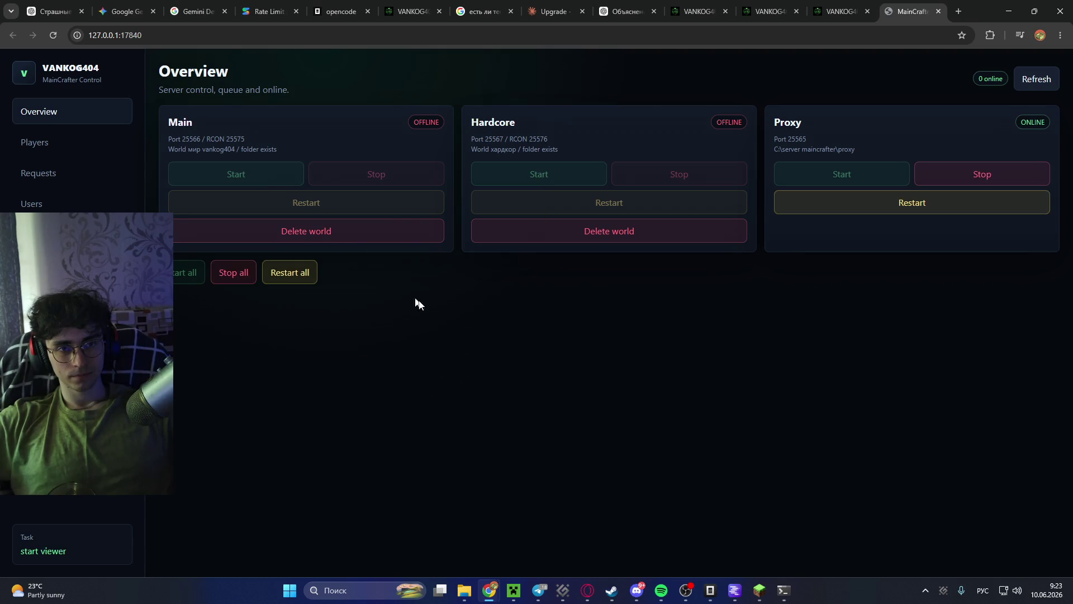
click(719, 447)
Open the Users list and select the second and third registered users.
click(67, 202)
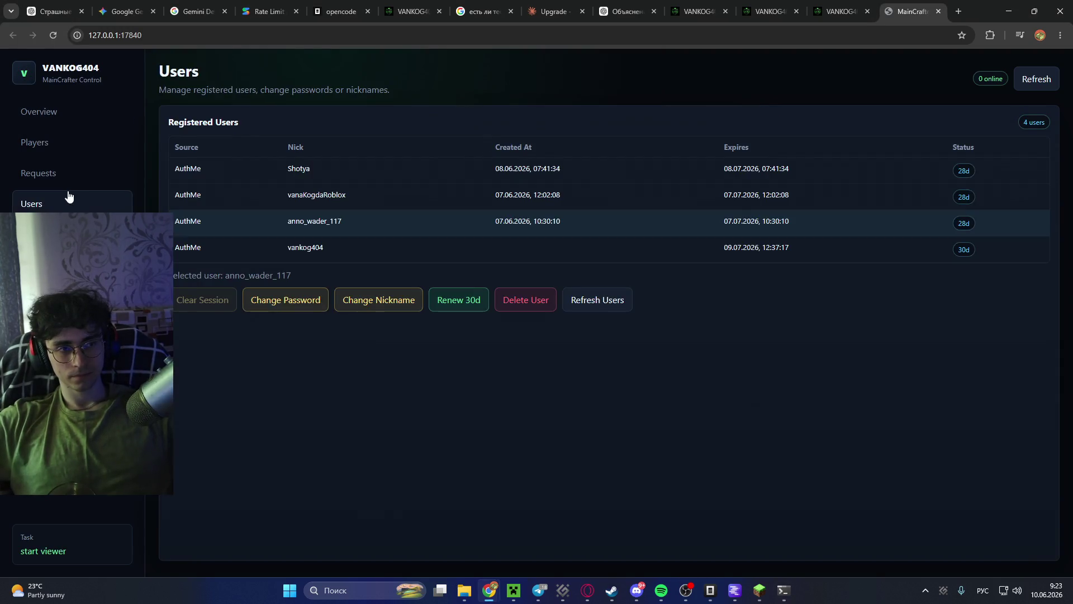
click(343, 197)
click(351, 219)
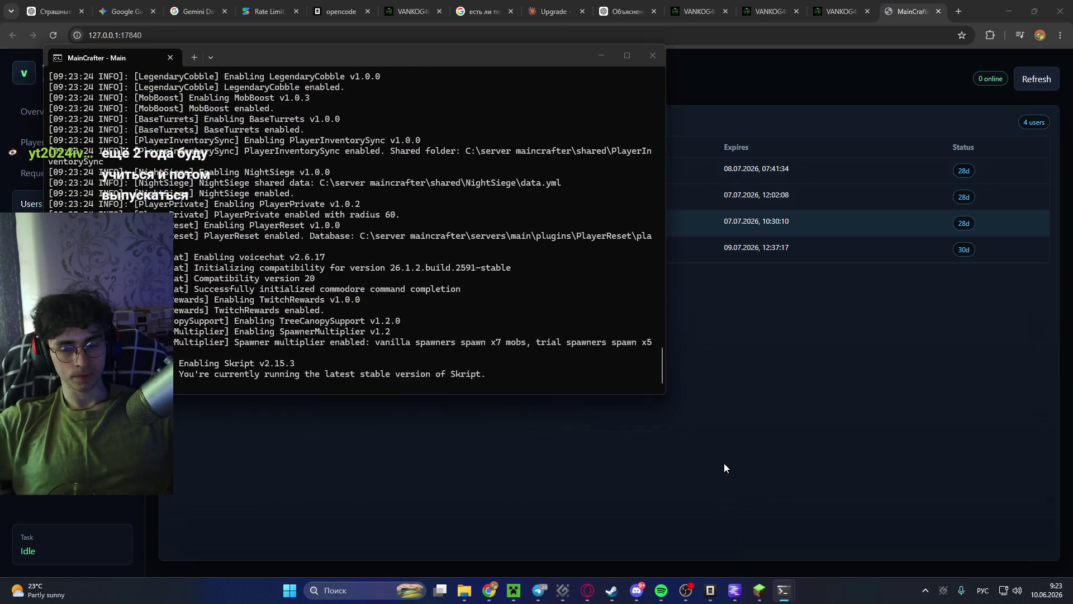
Join the server at Localhost in Minecraft, pause, and switch back to the control panel.
click(761, 600)
click(538, 260)
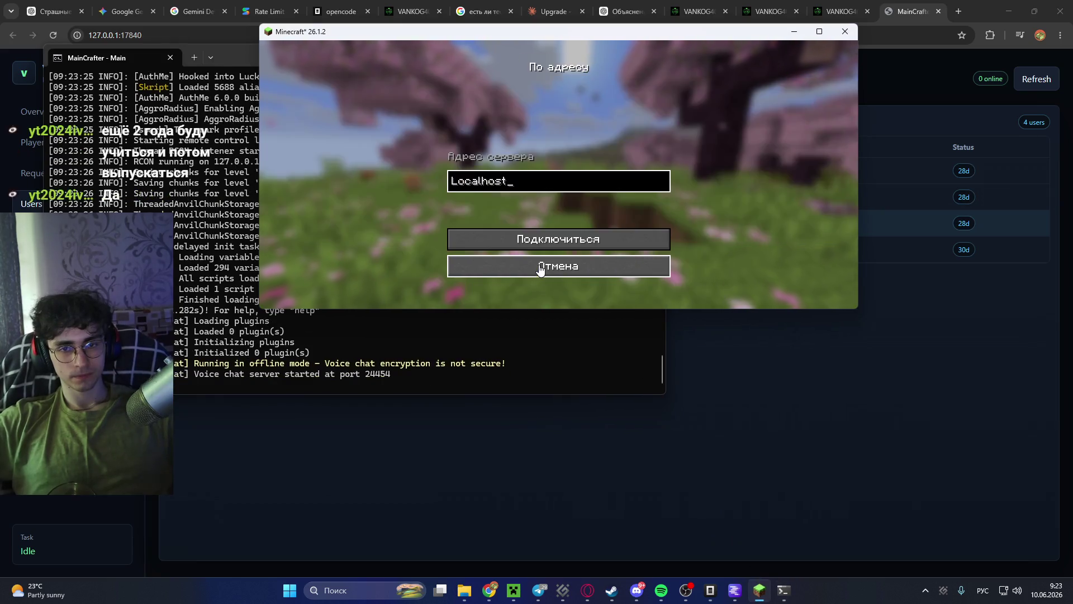
click(545, 236)
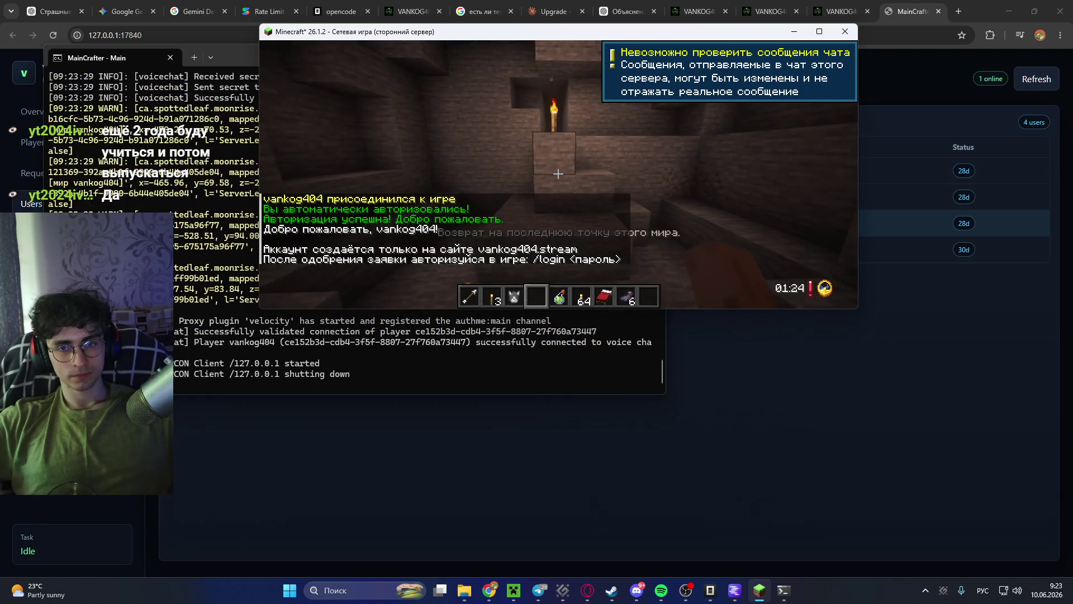
key(Escape)
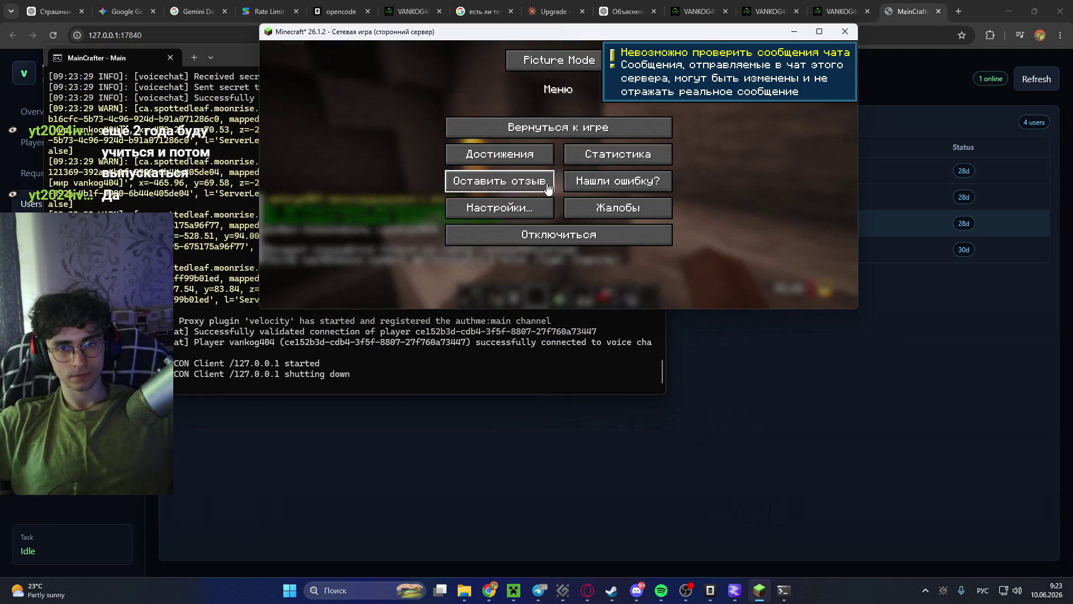
key(alt+Tab)
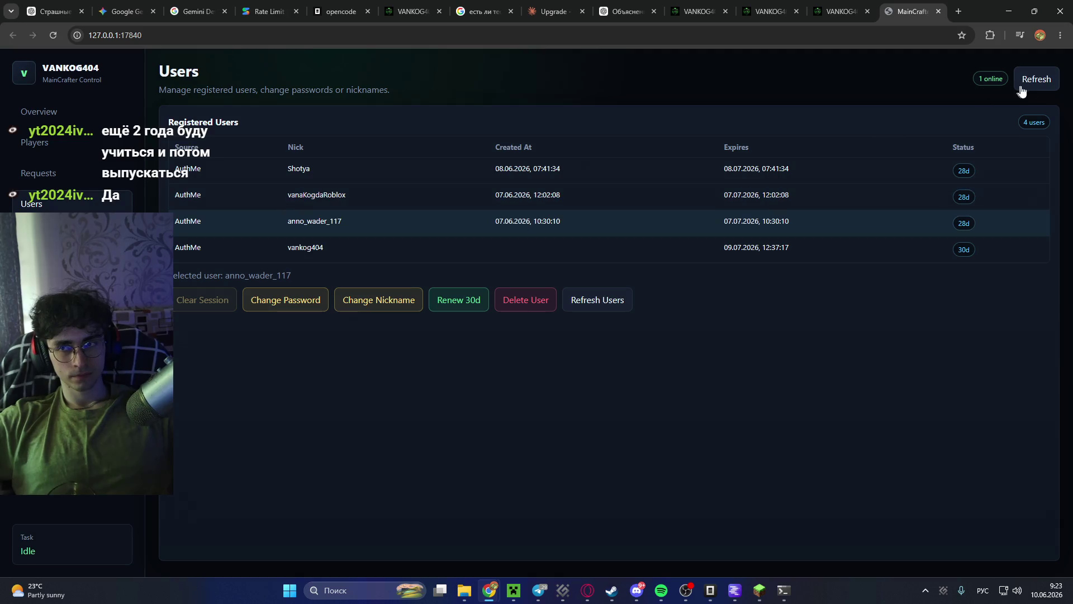
Clear the online player's auth session from the Players page.
click(344, 260)
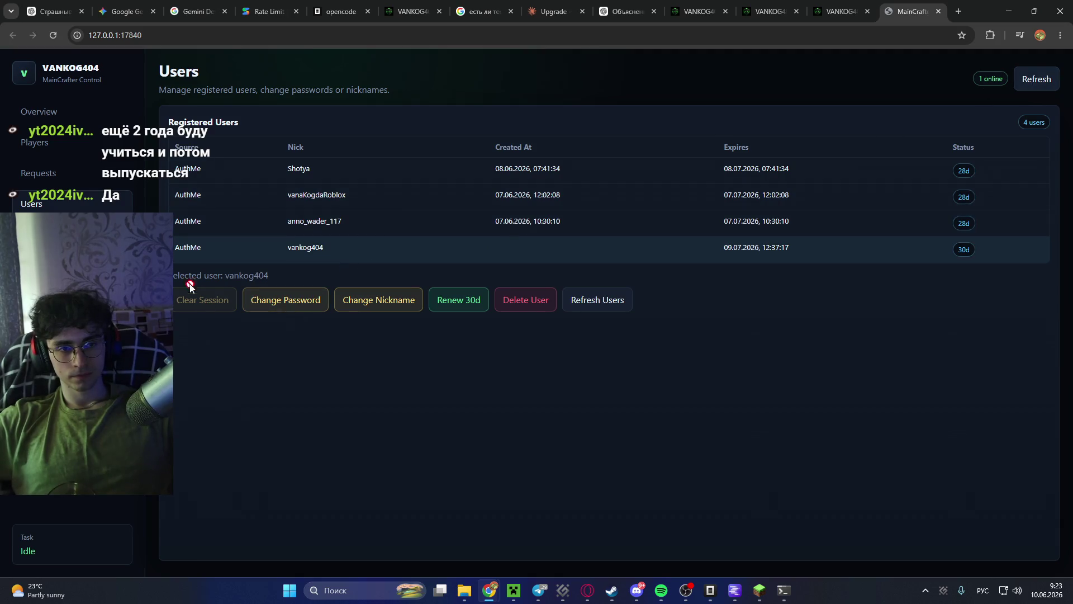
click(39, 172)
click(35, 142)
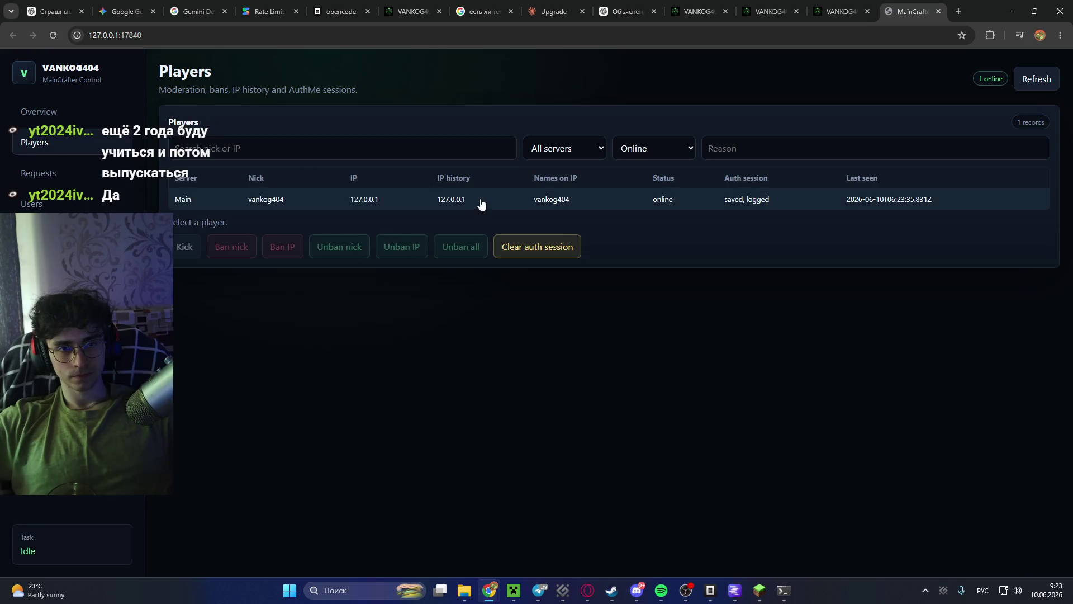
click(480, 205)
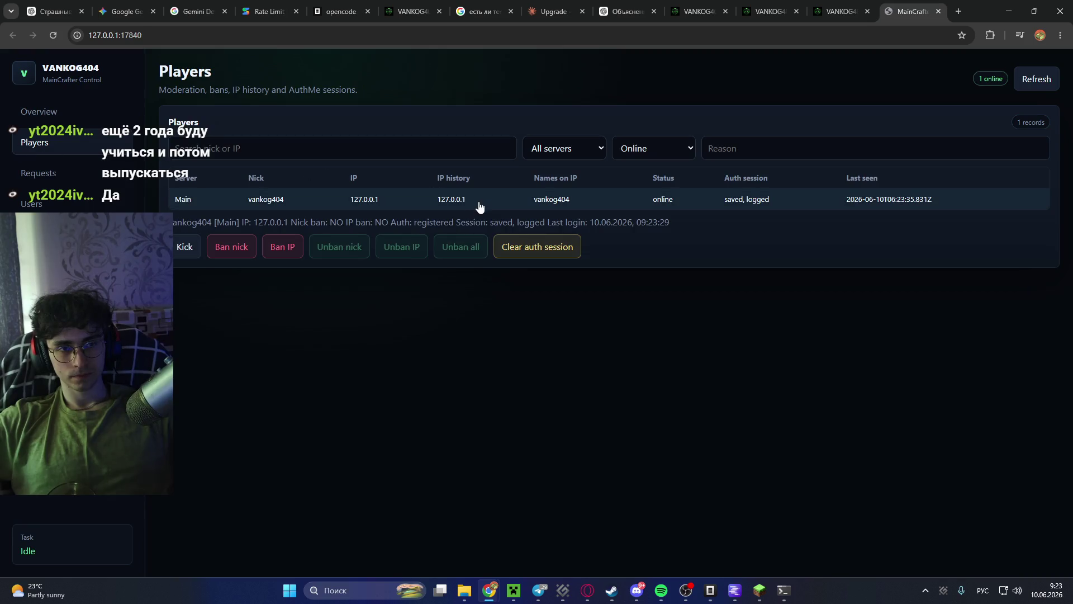
click(523, 257)
click(759, 590)
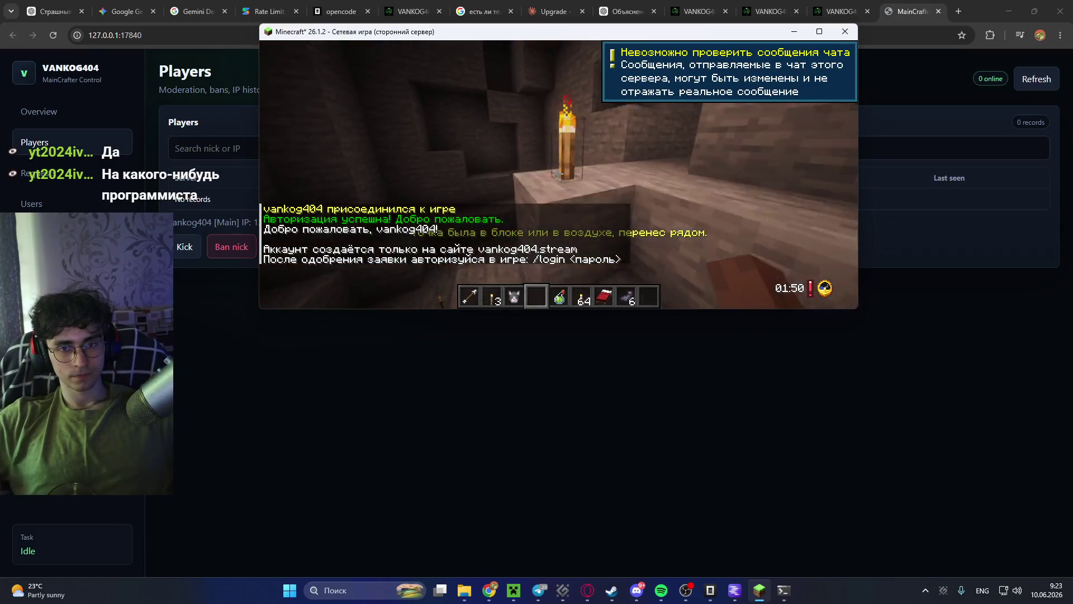
Teleport between two worlds via the compass worlds menu, walking around in each.
key(e)
click(467, 168)
click(629, 117)
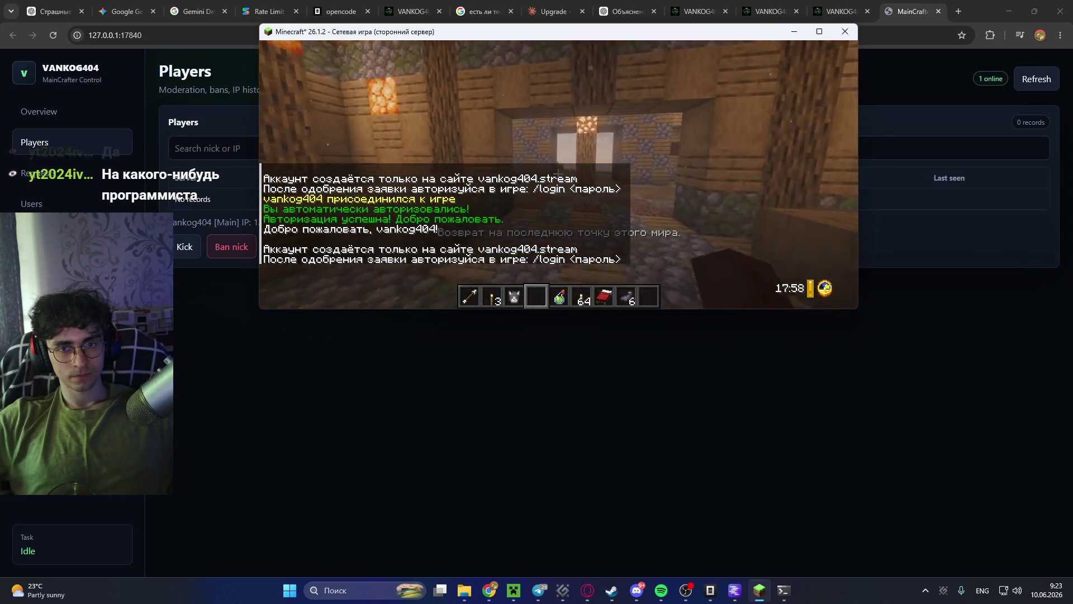
key(w)
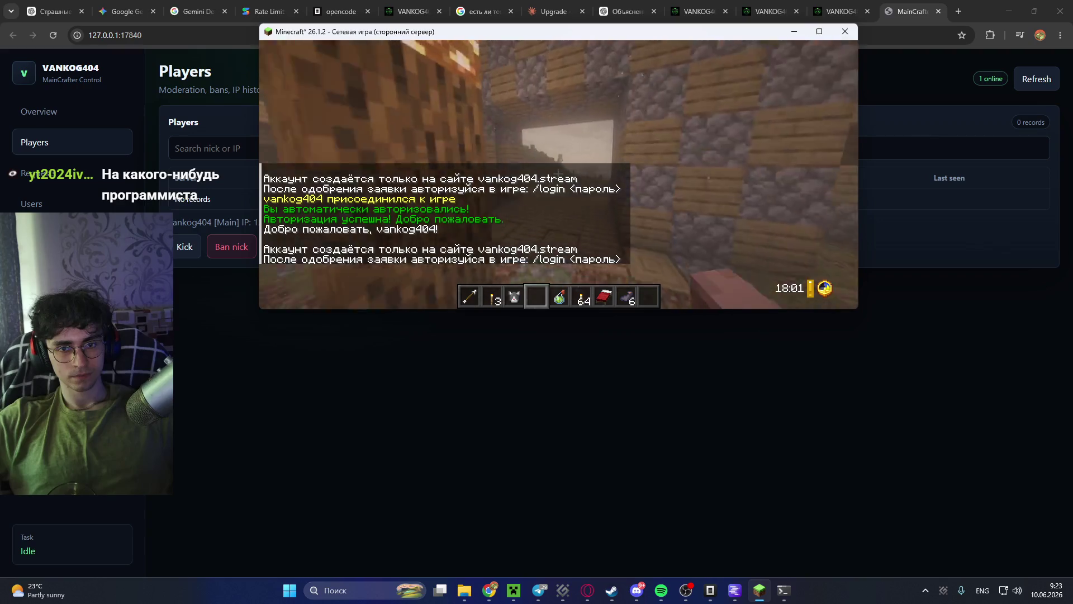
key(e)
click(502, 167)
click(502, 143)
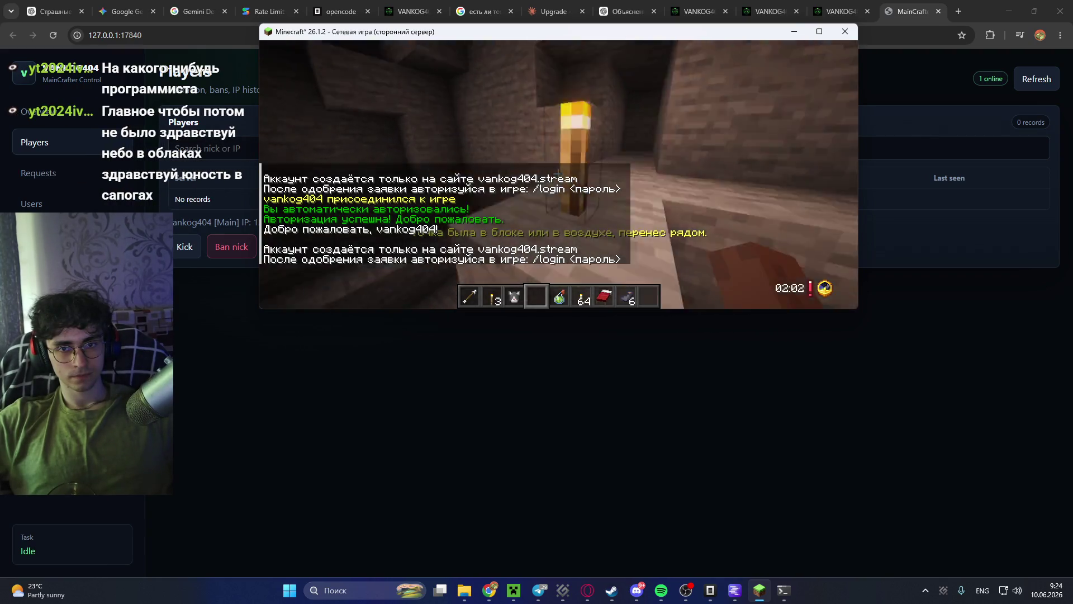
key(w)
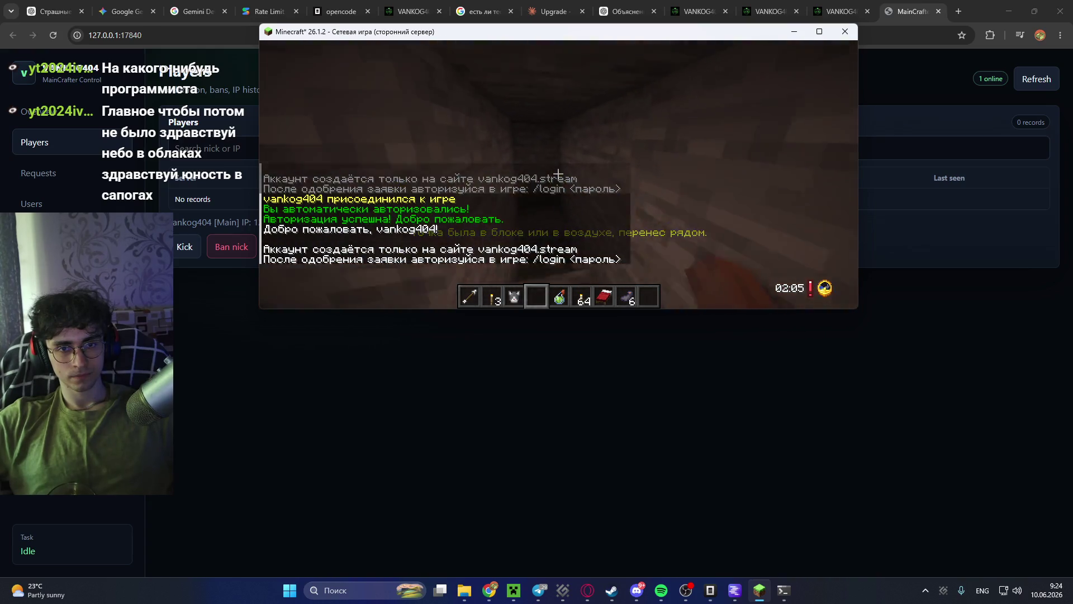
Travel to the viewers' world, walk into the house, and try breaking a block near spawn.
key(e)
click(472, 147)
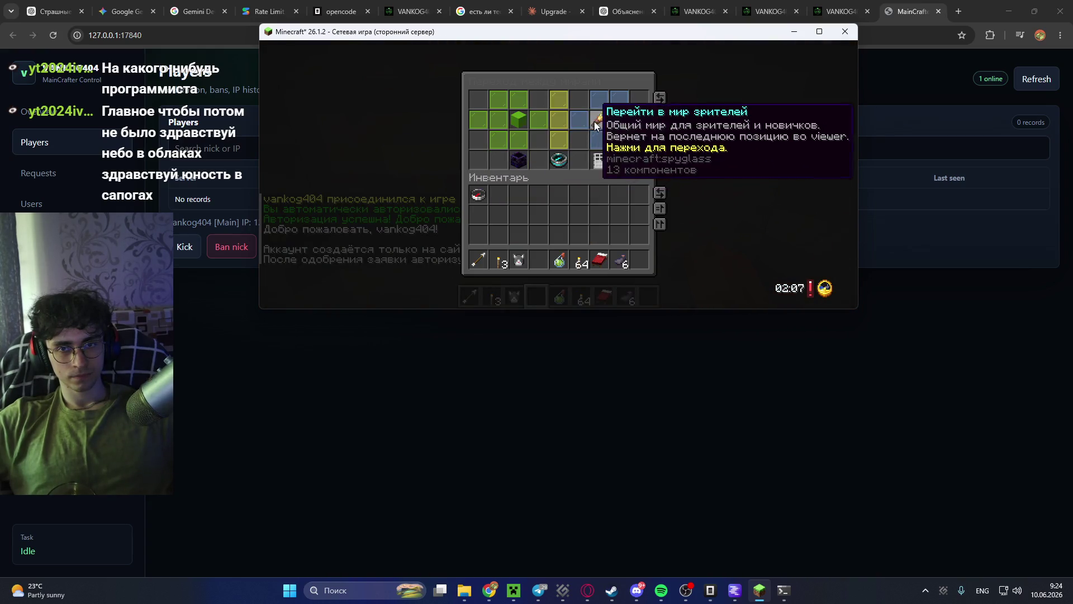
click(584, 88)
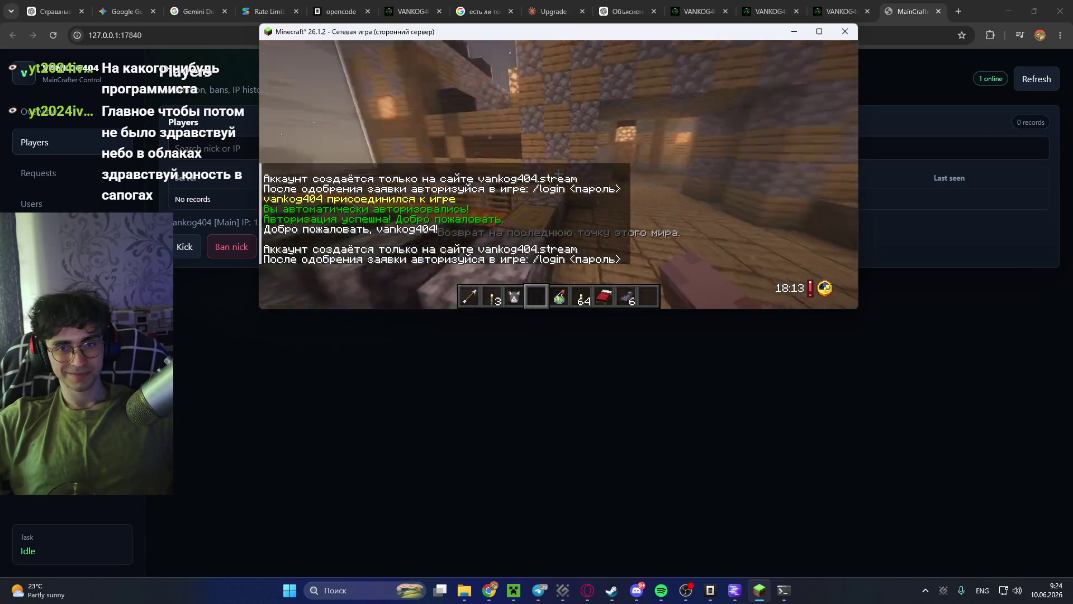
key(w)
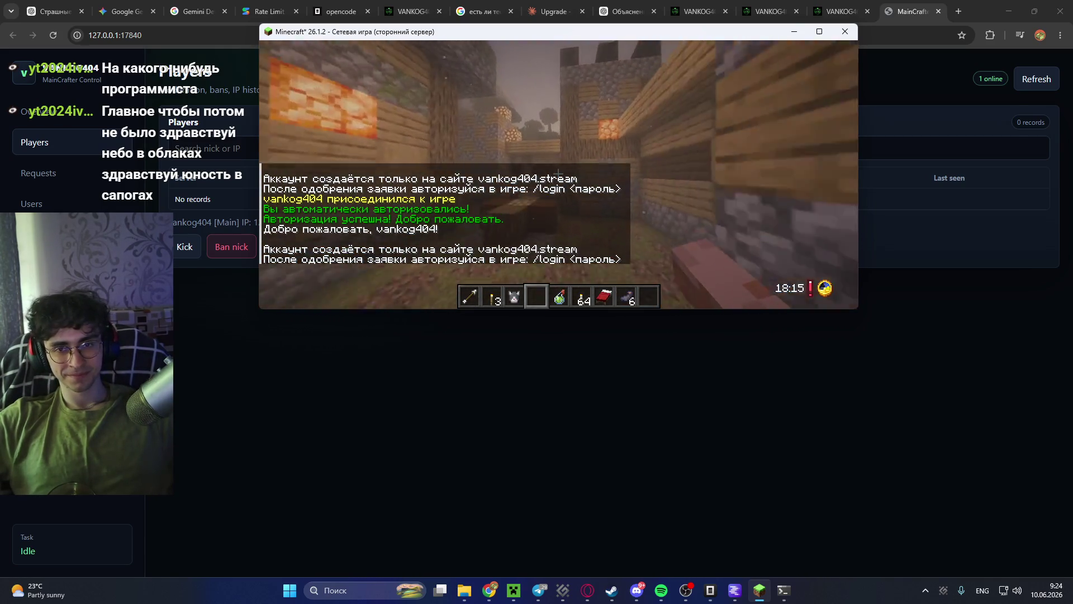
key(w)
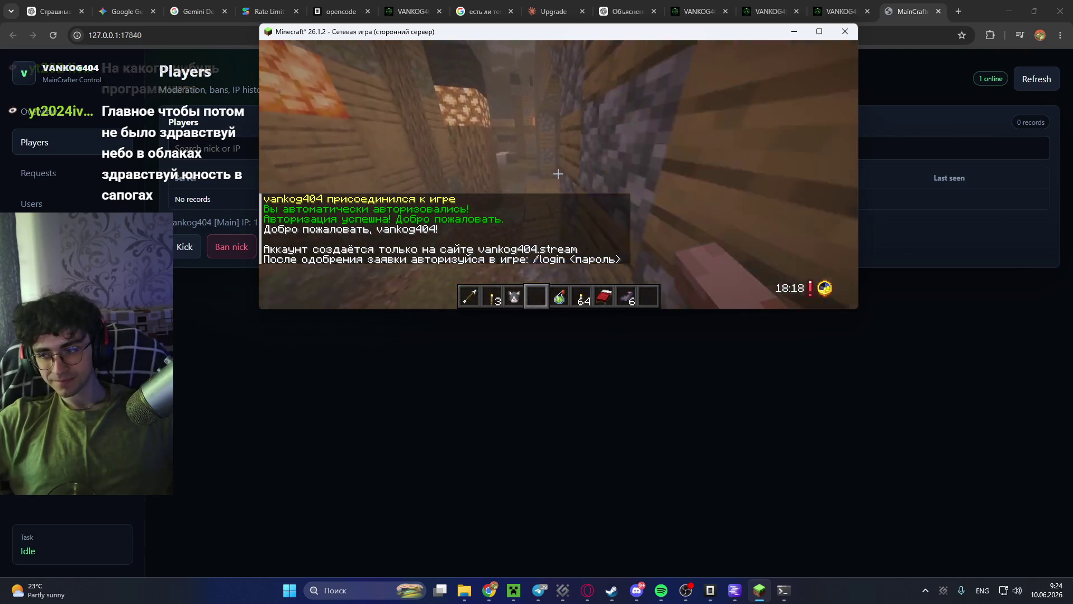
key(w)
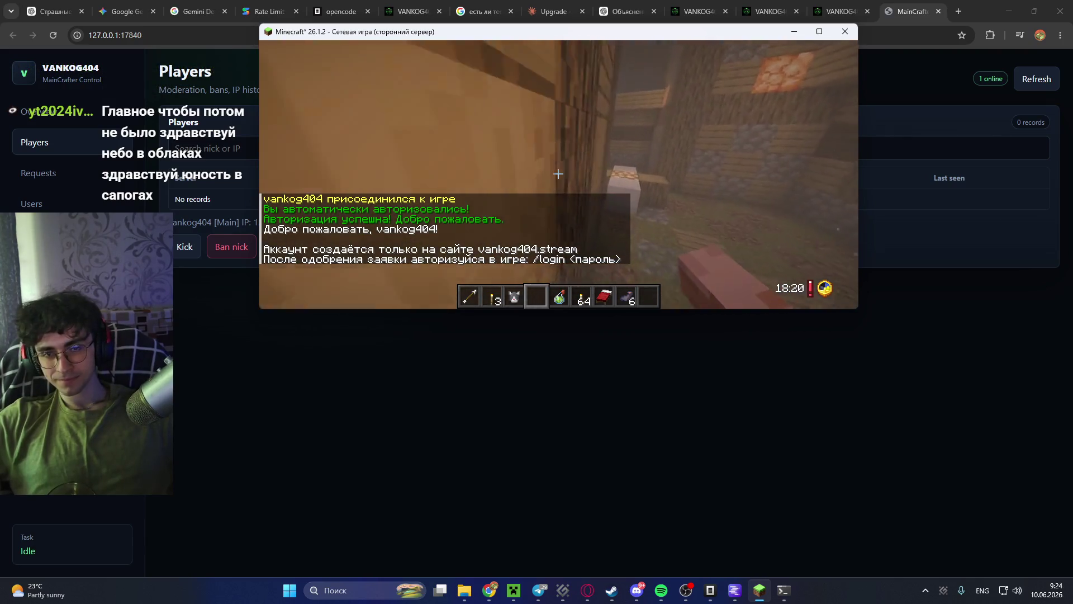
key(w)
click(558, 174)
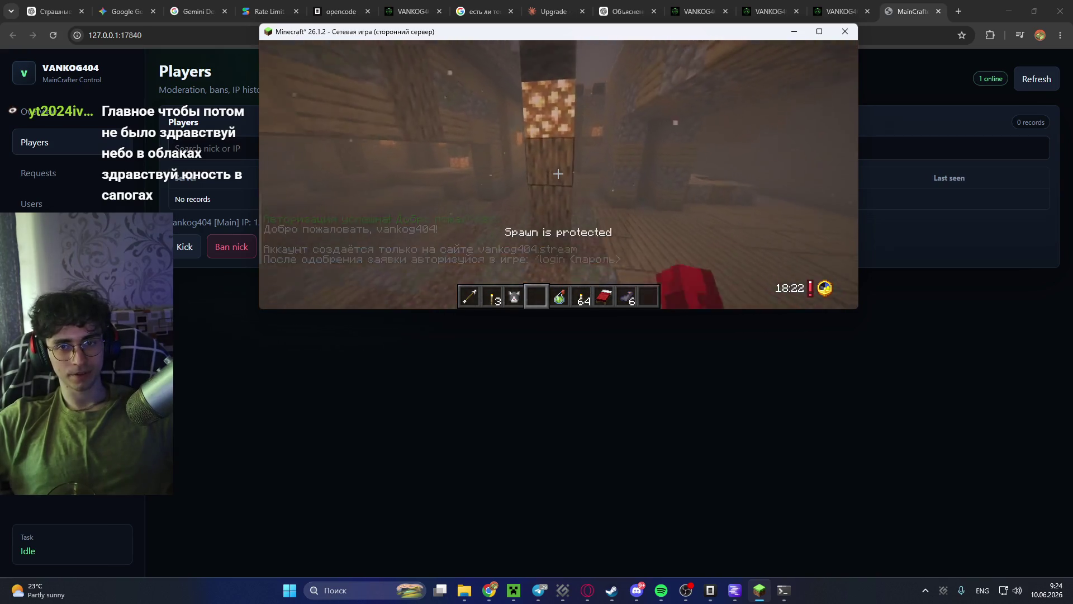
click(557, 174)
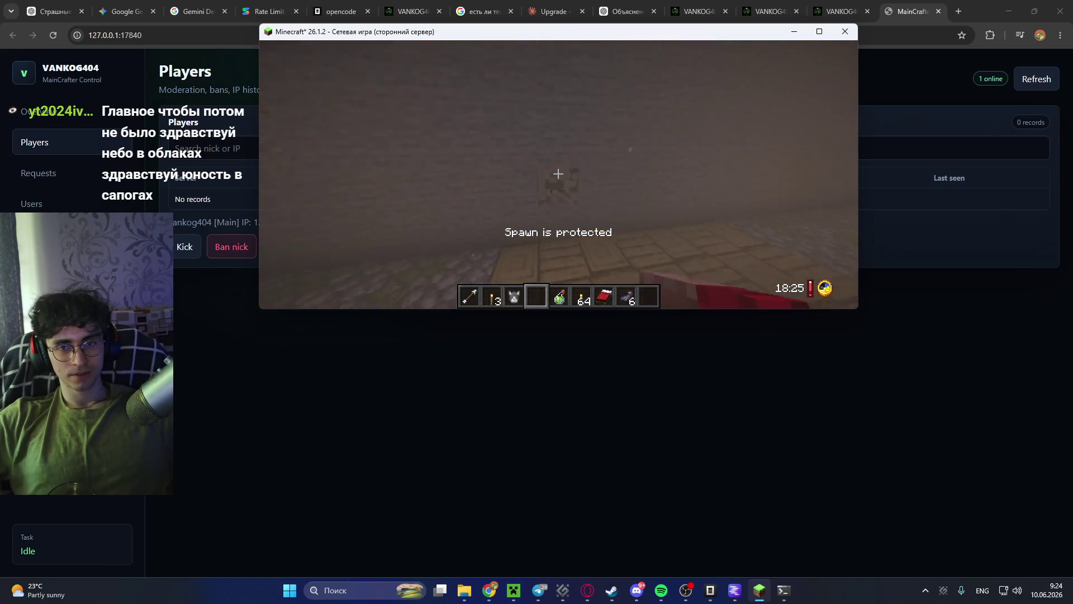
click(557, 174)
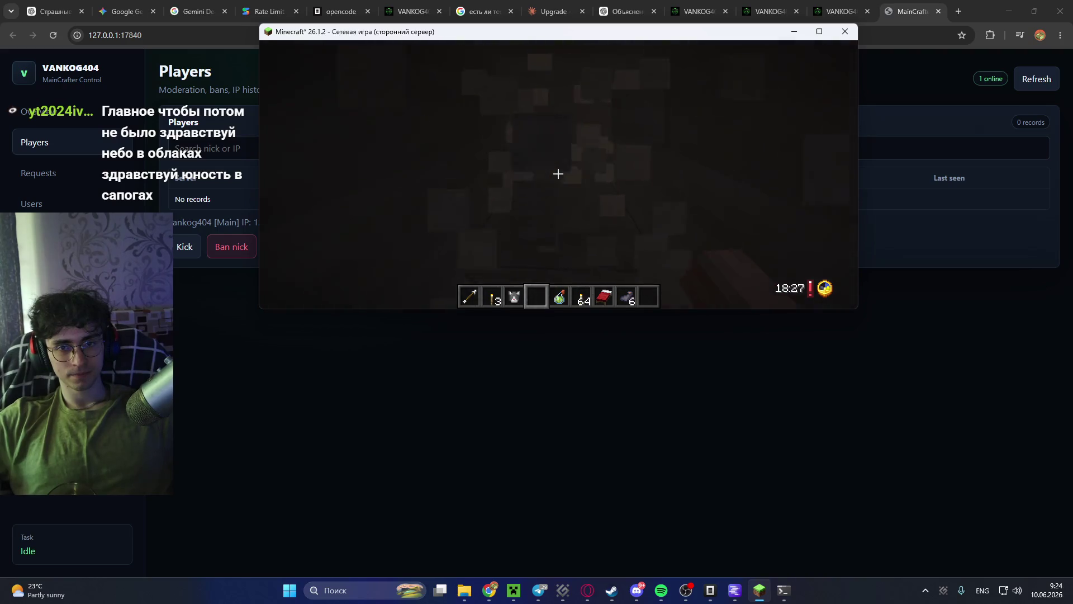
Teleport to the main world, then back to the last spot in this world.
key(Escape)
key(Escape)
key(e)
click(468, 173)
click(522, 119)
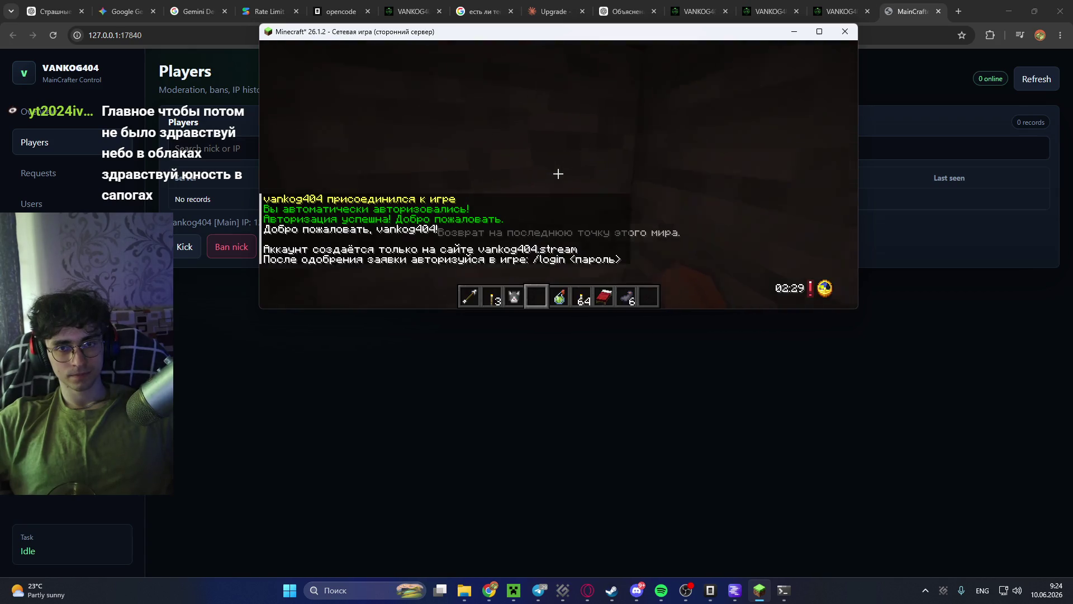
key(e)
click(466, 171)
click(602, 113)
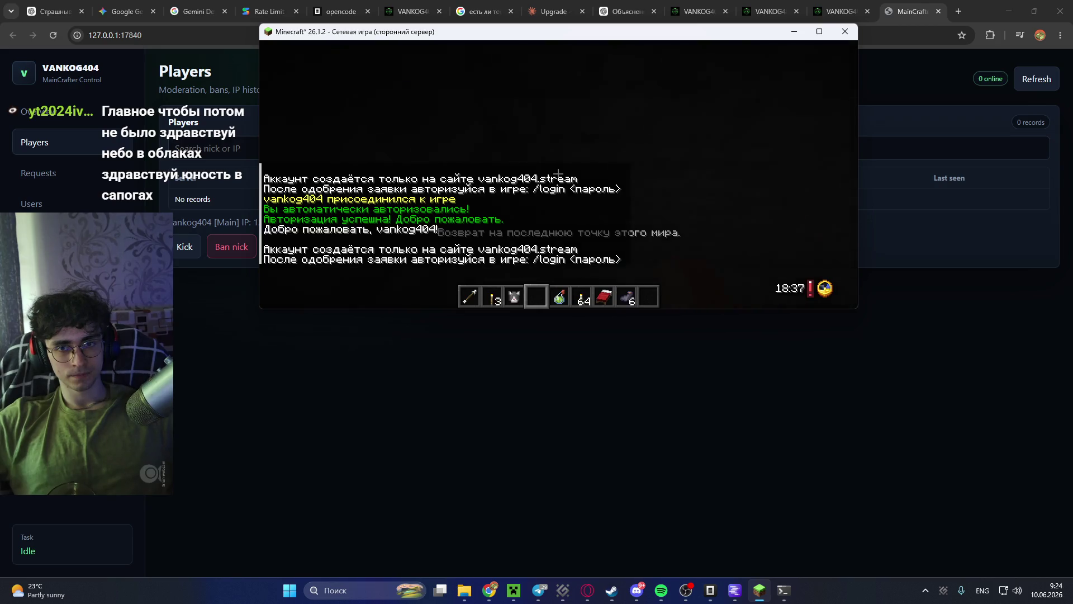
Disconnect, Direct Connect back to the local server, then bring the control panel forward.
key(Escape)
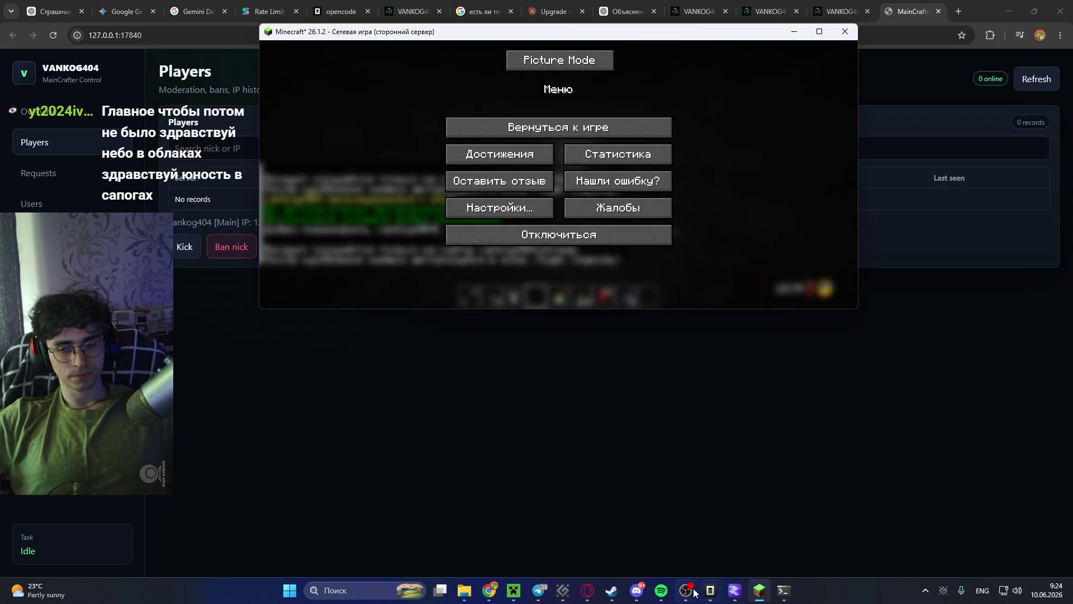
click(696, 593)
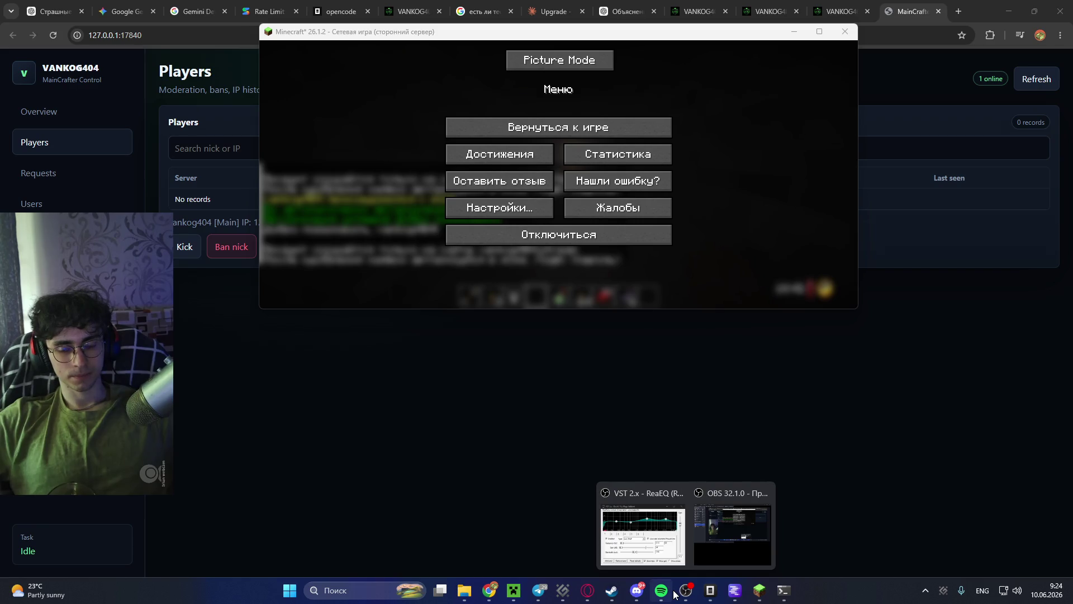
click(559, 127)
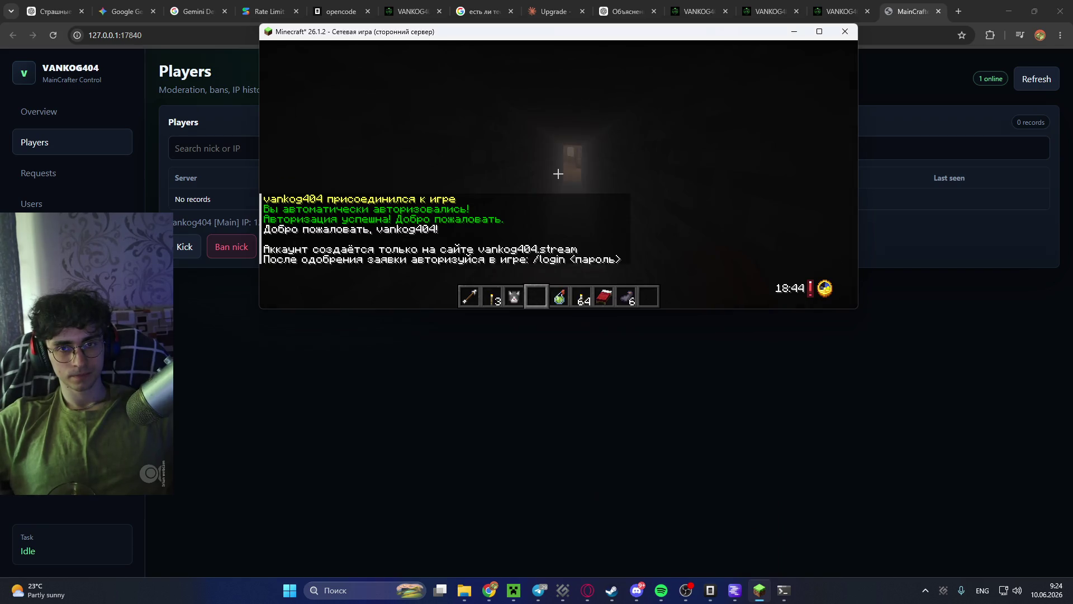
key(e)
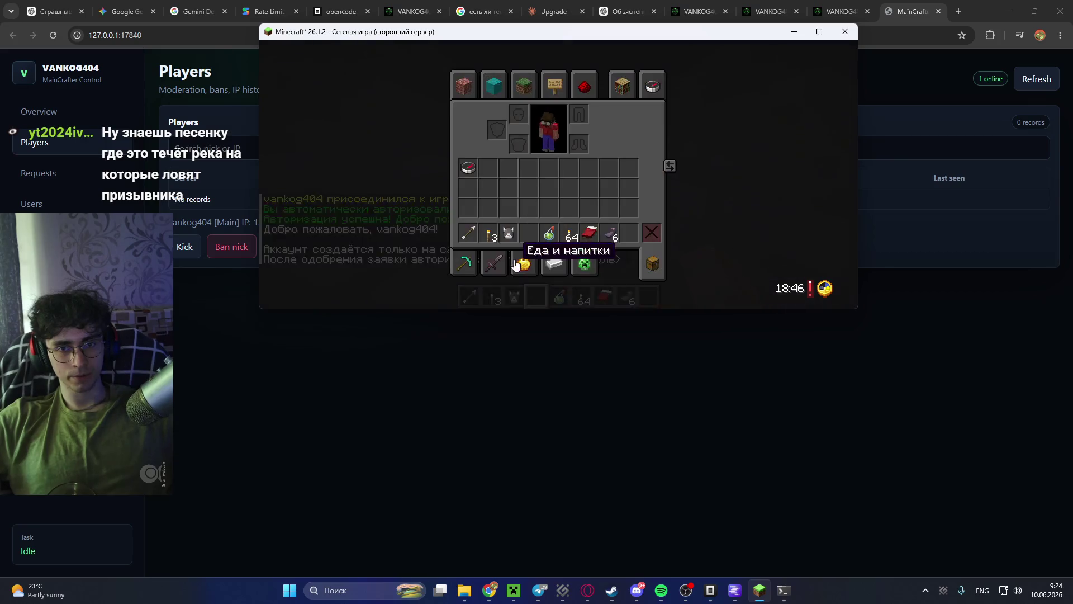
key(Escape)
key(Escape)
click(558, 233)
click(558, 259)
click(528, 241)
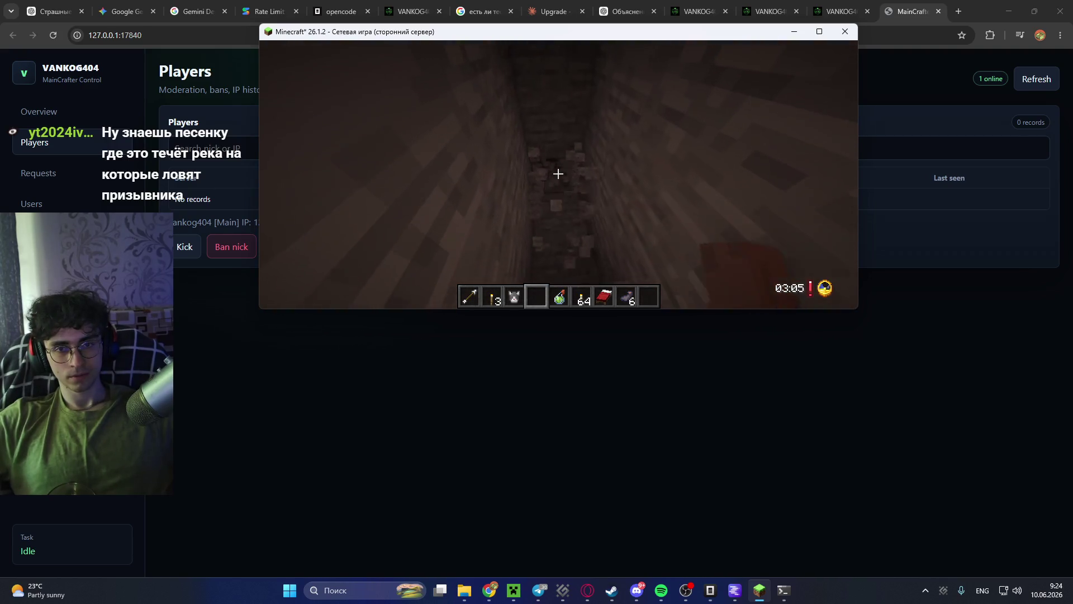
key(super)
click(613, 391)
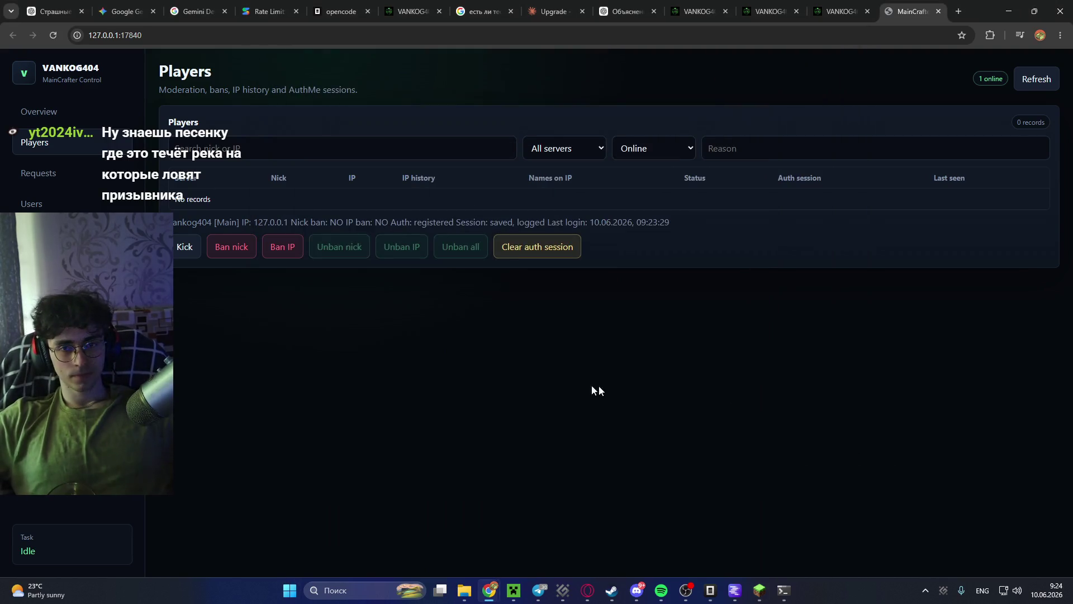
Switch from MainCrafter Control to the OpenCode chat using Alt+Tab.
mouse_move(768, 584)
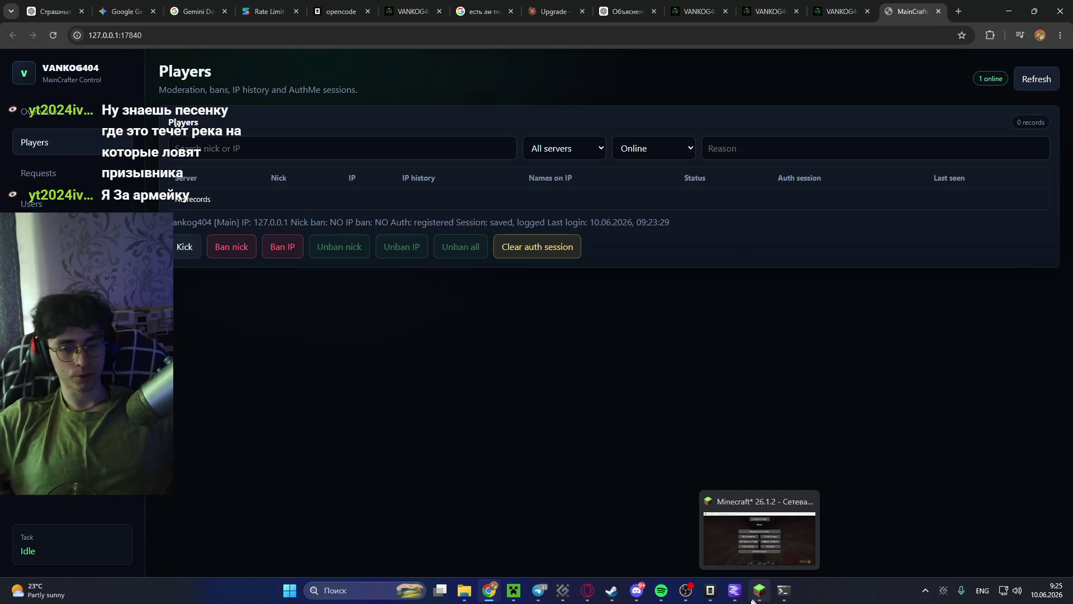
mouse_move(683, 596)
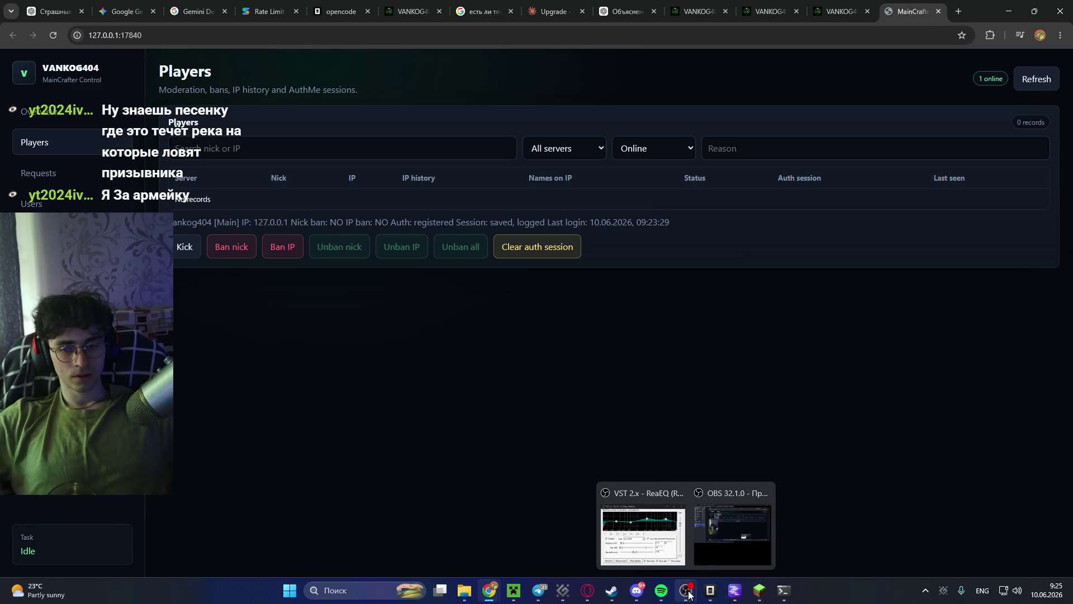
key(alt+Tab)
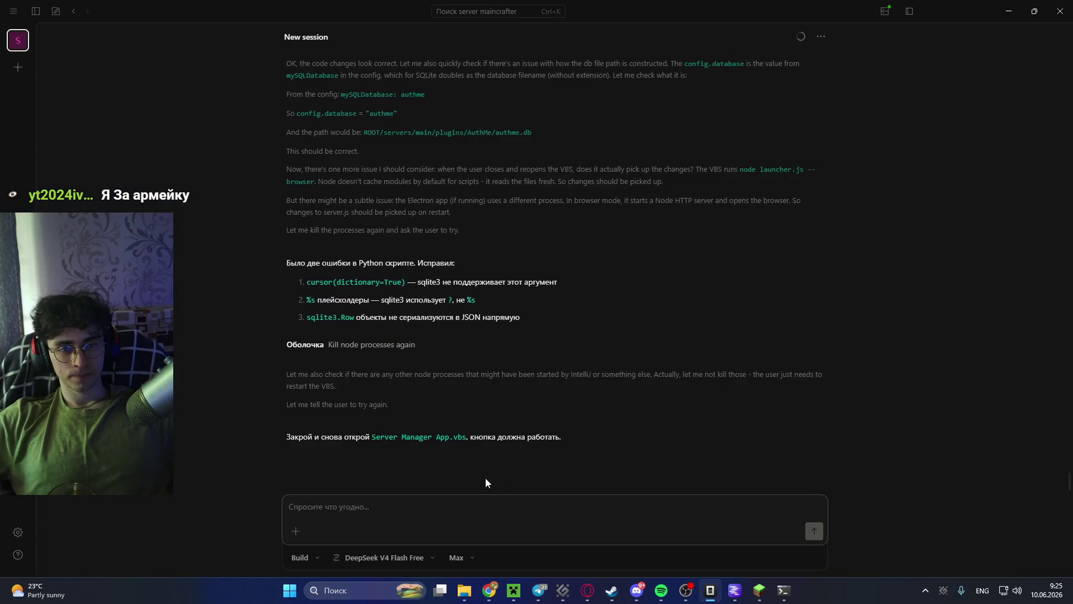
Ask the OpenCode assistant in Russian to default players to the viewer server instead of main.
text(ns)
key(BackSpace)
key(alt+shift)
text(ты еще что-то до этого менял, теперь)
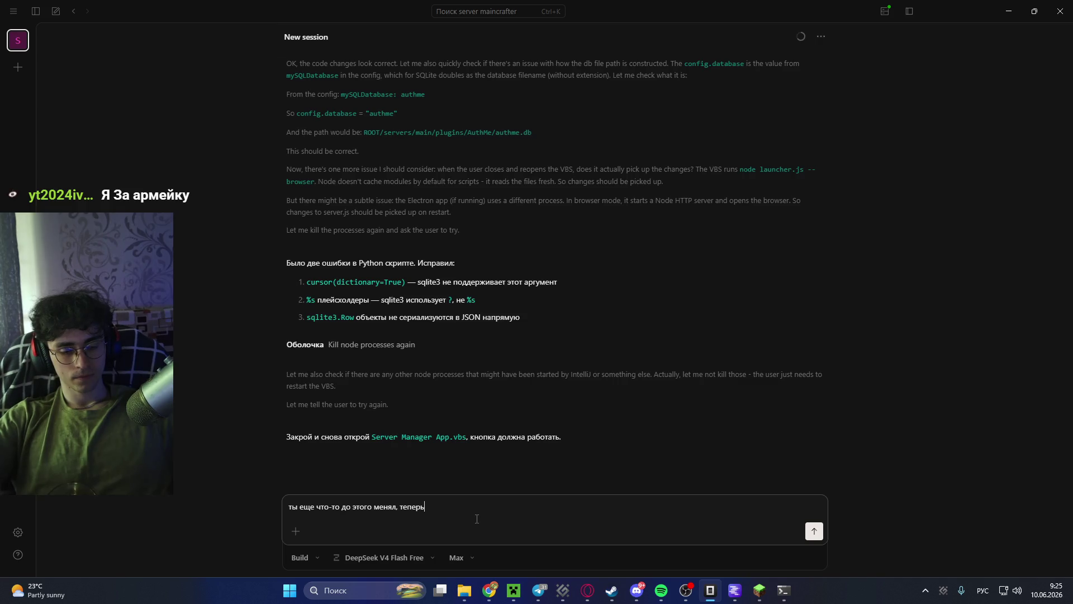
text(молчанию запу)
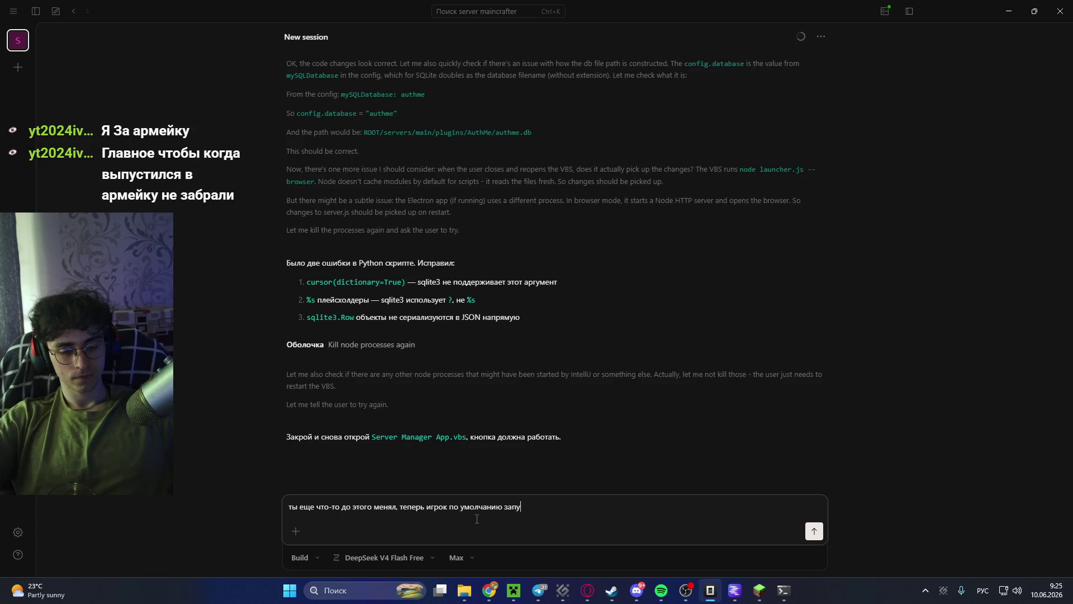
text(я в main а надо во vie)
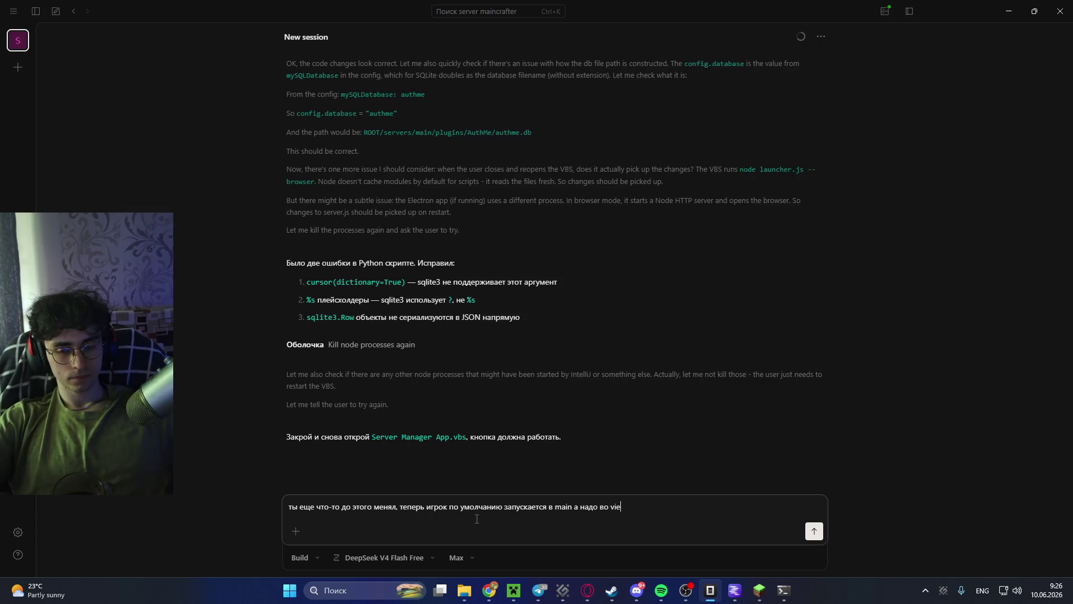
key(alt+shift)
key(Return)
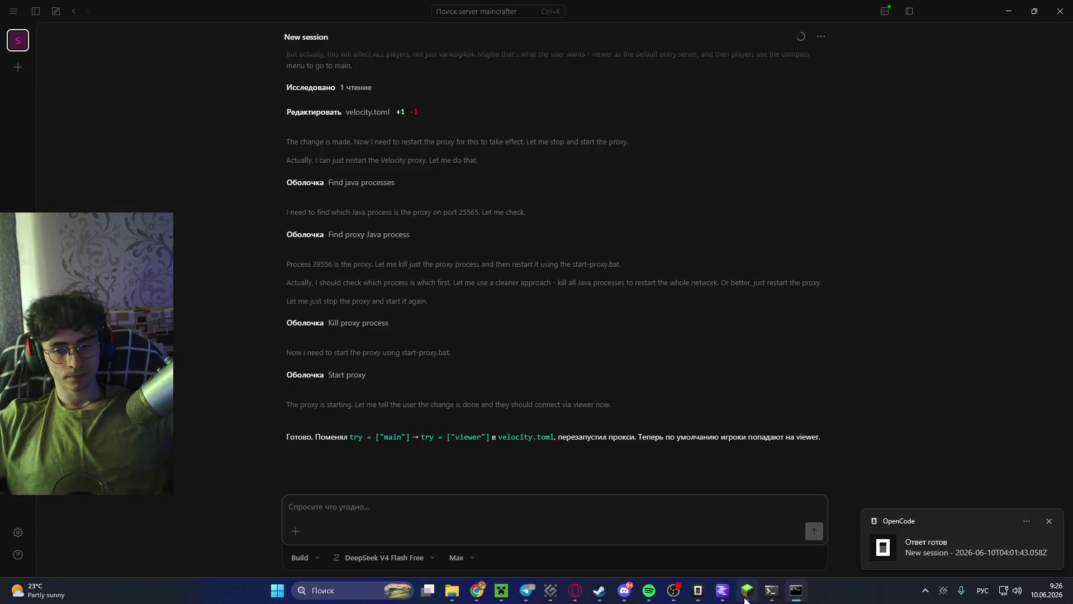
Reconnect to the server in Minecraft through the direct connection screen.
click(745, 598)
click(559, 218)
click(576, 258)
click(546, 236)
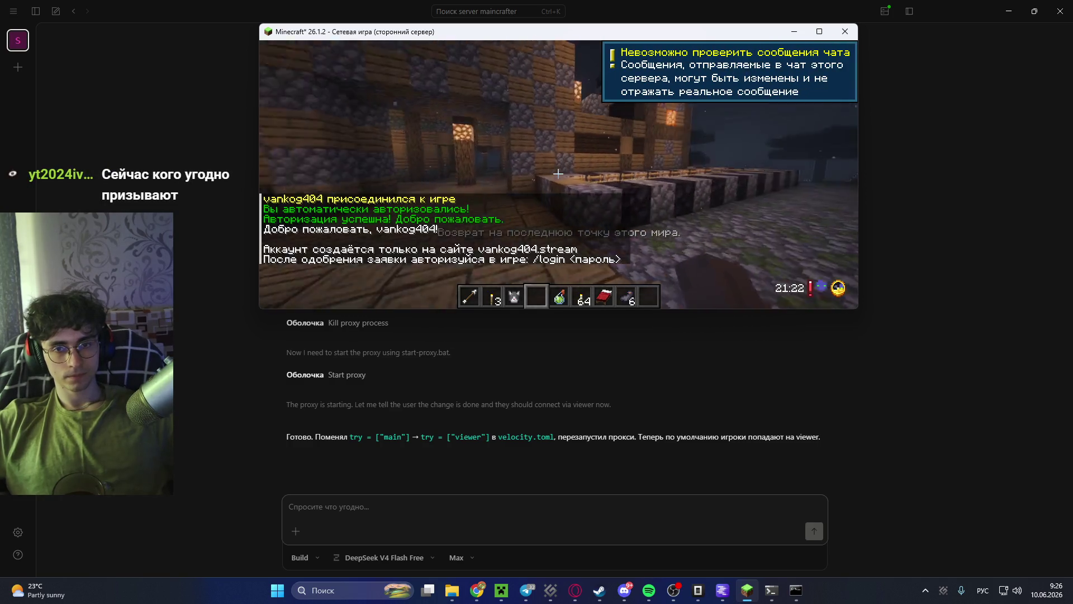
Open the inventory and the item's server teleport menu, then close it.
key(e)
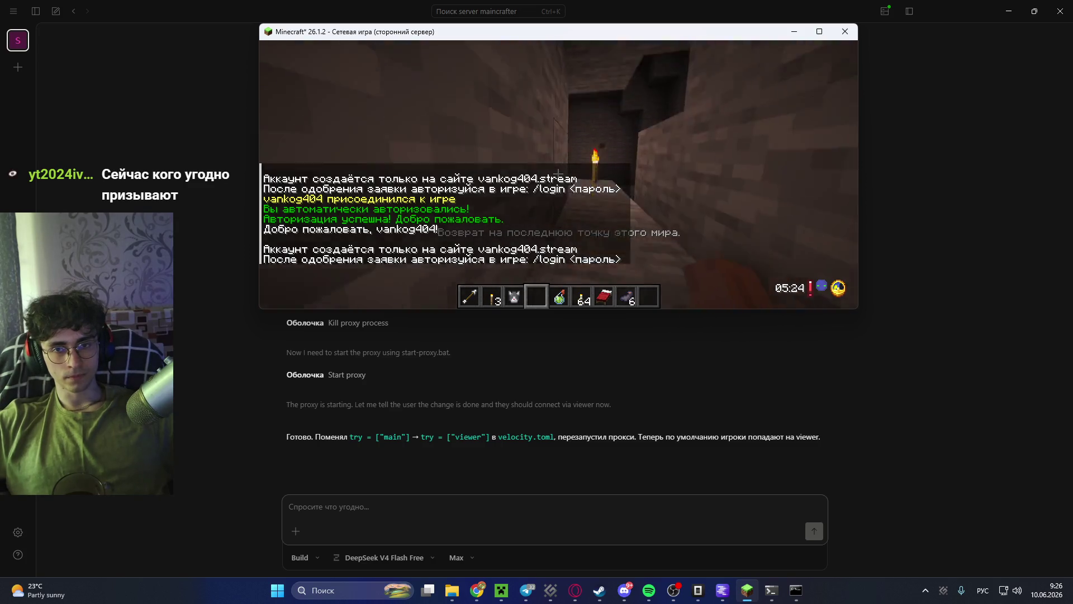
key(e)
click(460, 169)
key(e)
Disconnect and rejoin localhost via Direct Connect, then pause and open the maincrafter folder.
key(Escape)
click(529, 232)
click(539, 255)
click(528, 233)
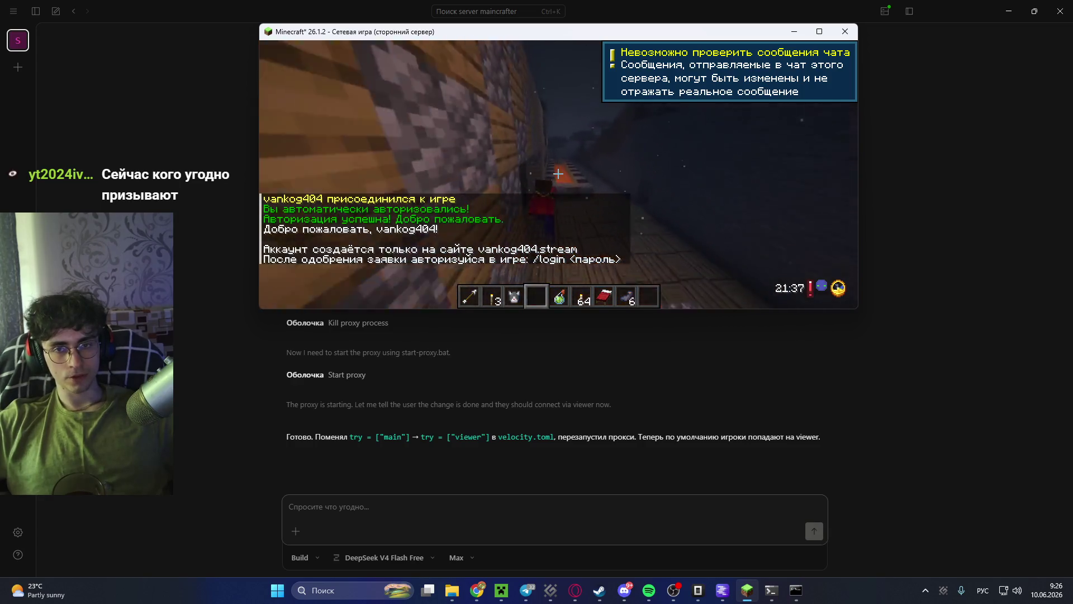
key(Escape)
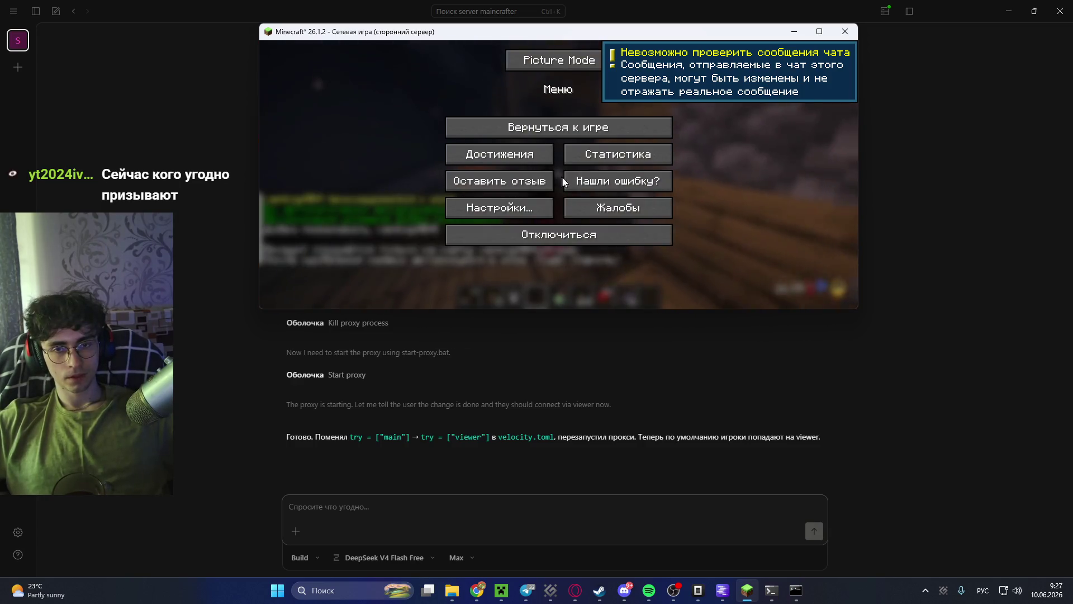
click(454, 591)
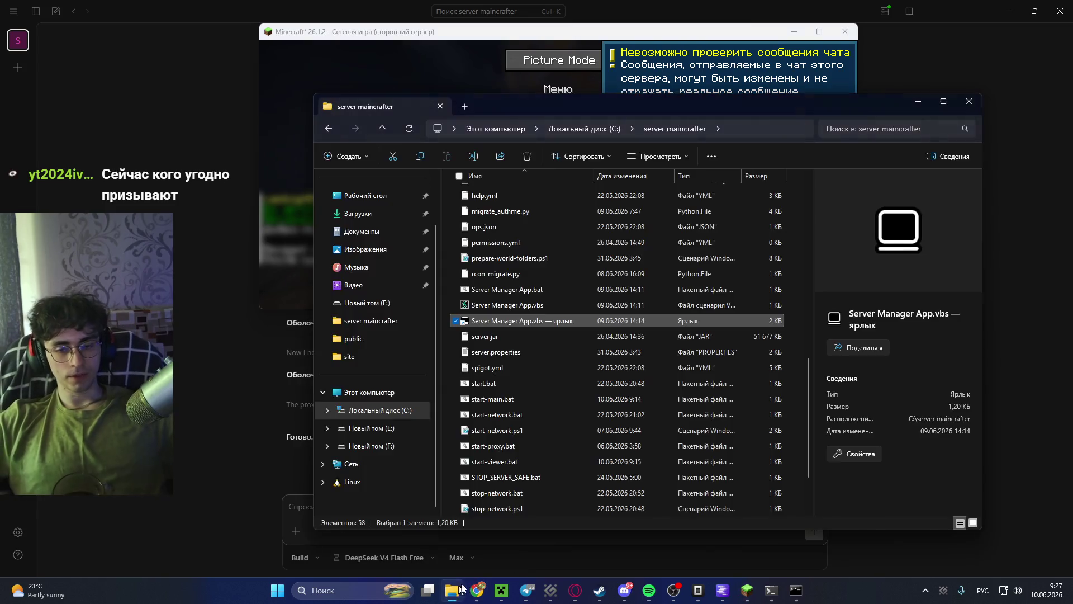
Navigate into the servers folder and then the viewer server folder.
scroll(552, 266, up, 10)
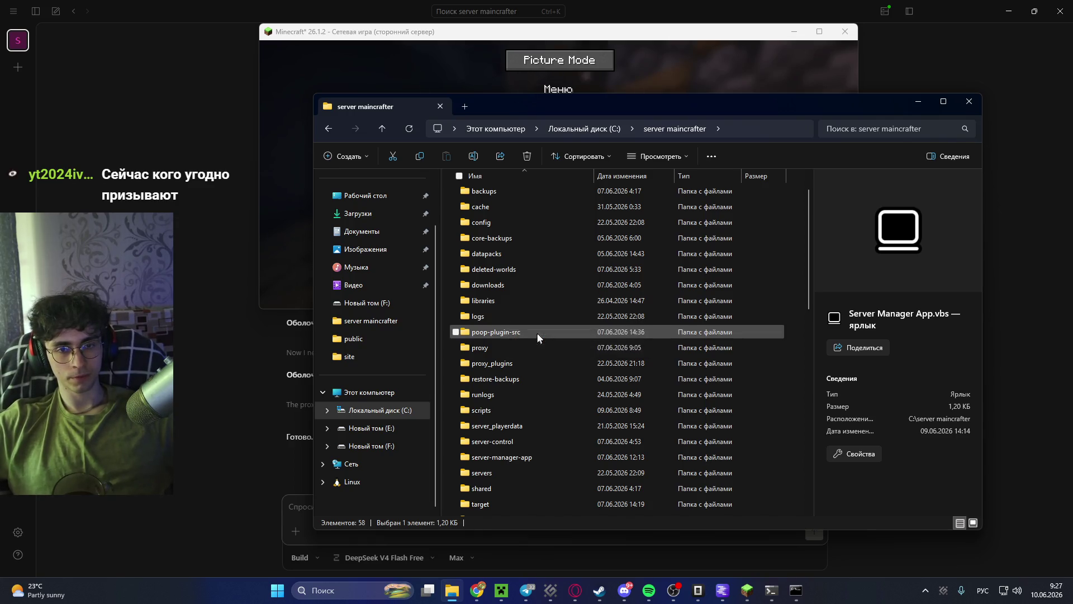
scroll(537, 334, down, 5)
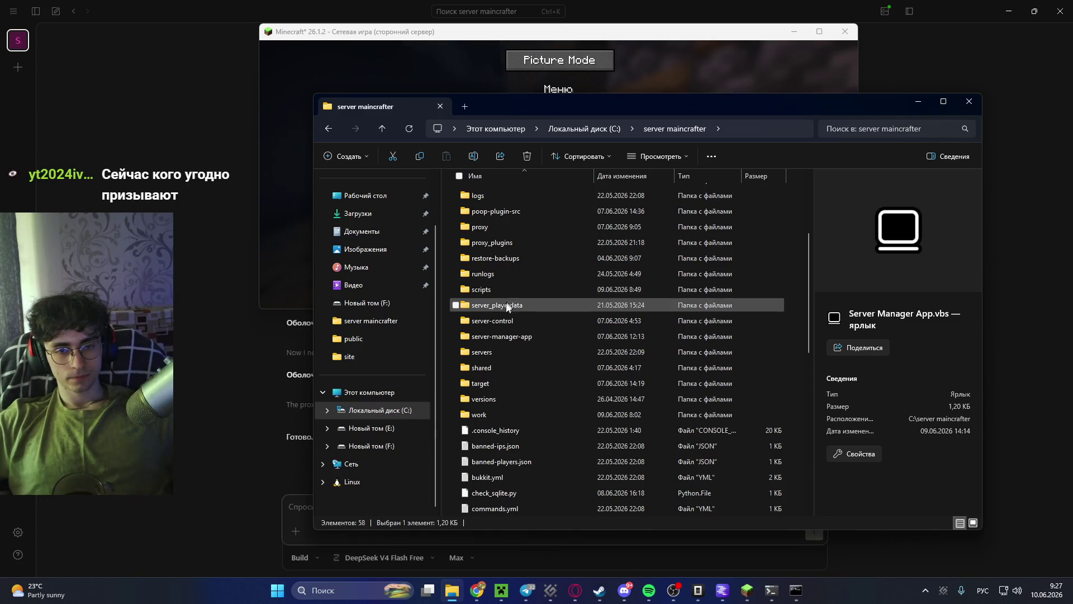
scroll(498, 315, up, 2)
double_click(508, 410)
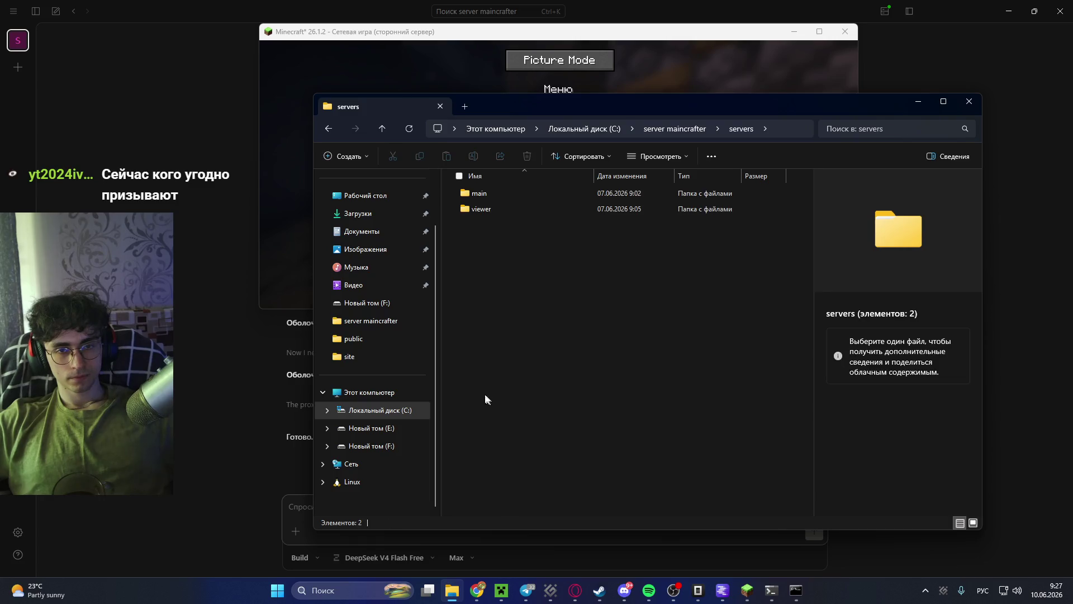
double_click(492, 213)
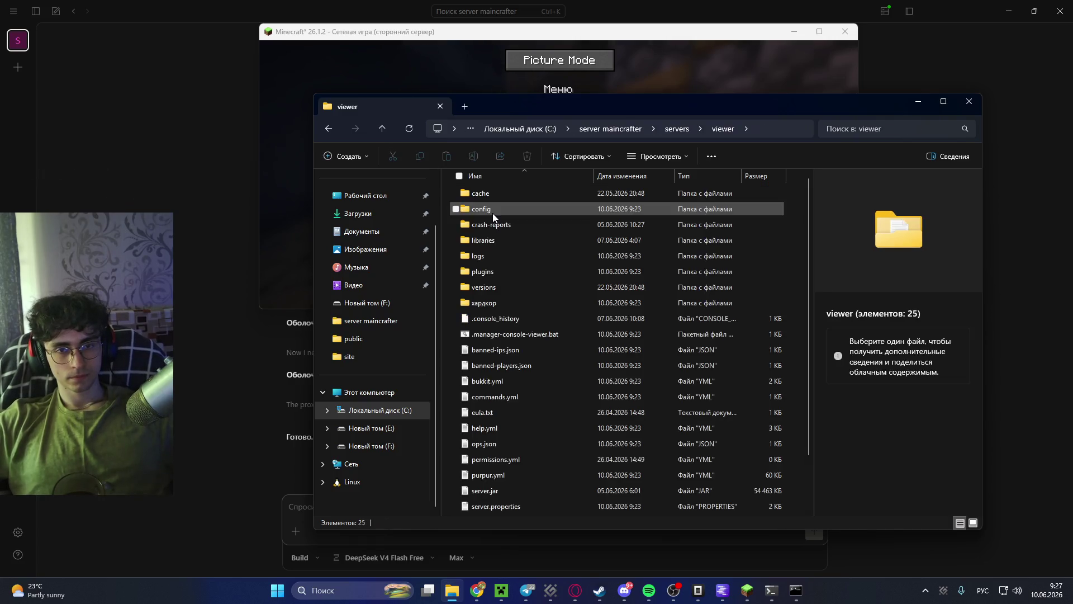
Select the plugins folder and bring up its context menu, then dismiss it.
right_click(498, 271)
click(490, 274)
right_click(490, 273)
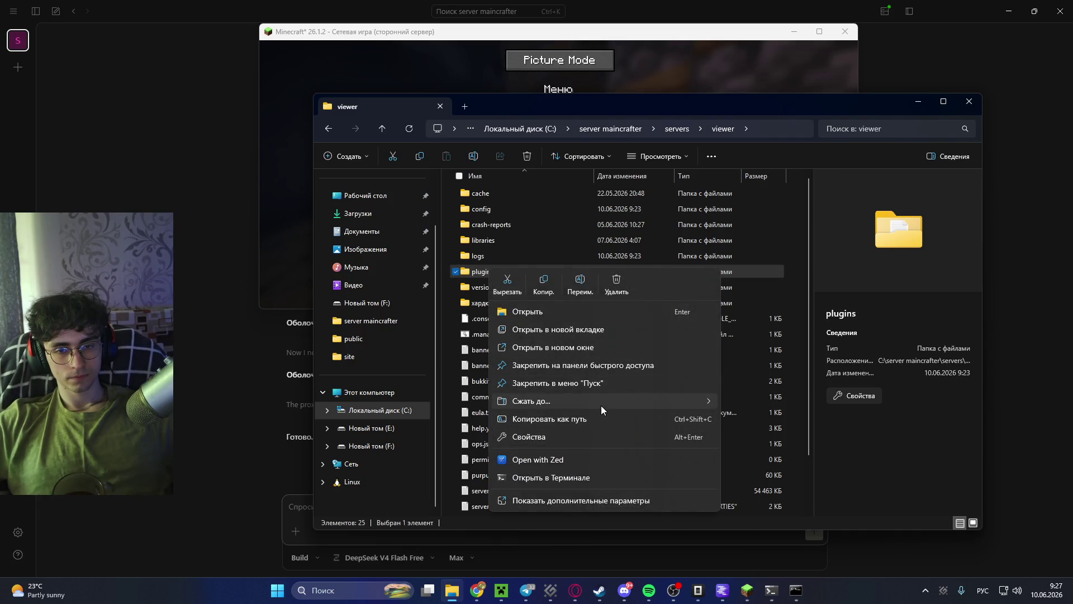
click(796, 425)
scroll(525, 361, down, 2)
scroll(552, 405, up, 2)
scroll(553, 405, down, 2)
scroll(553, 404, up, 2)
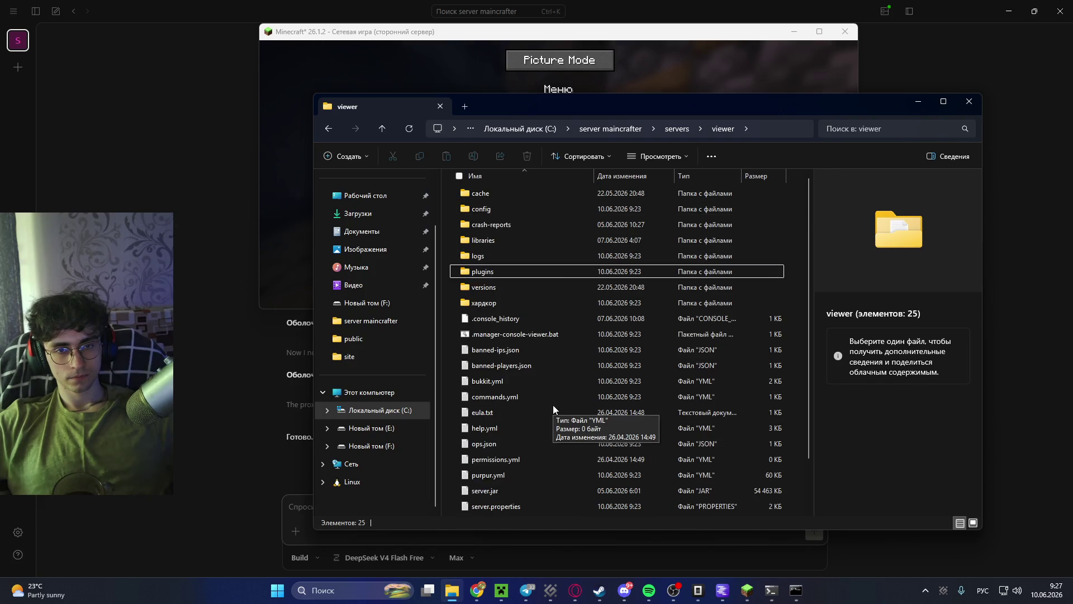
scroll(553, 400, down, 2)
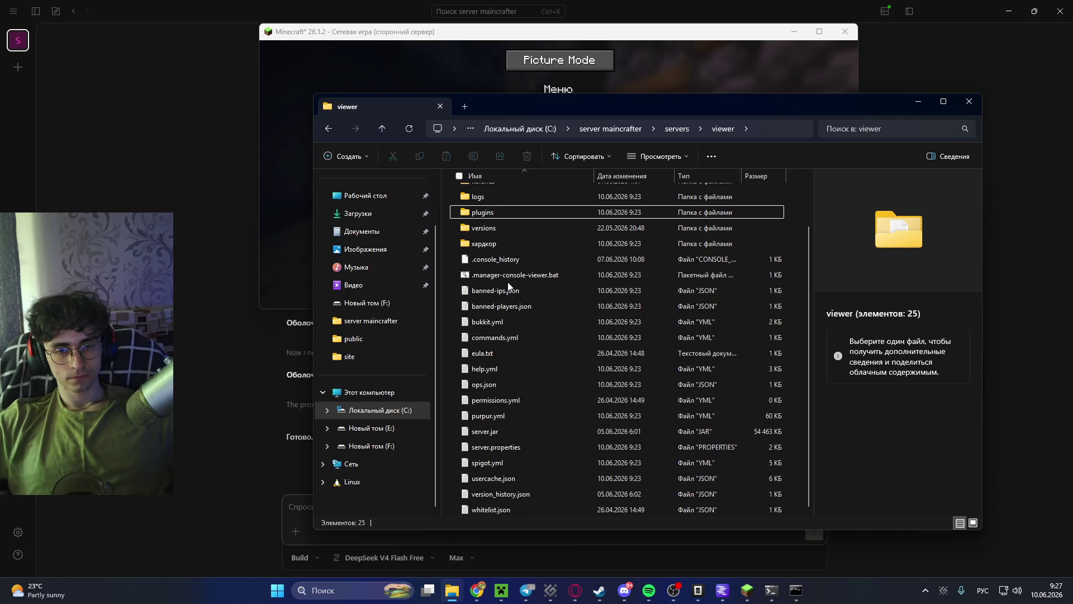
scroll(492, 246, up, 1)
Compress the plugins folder to a ZIP file, which stops on the authme.db in-use warning.
click(489, 240)
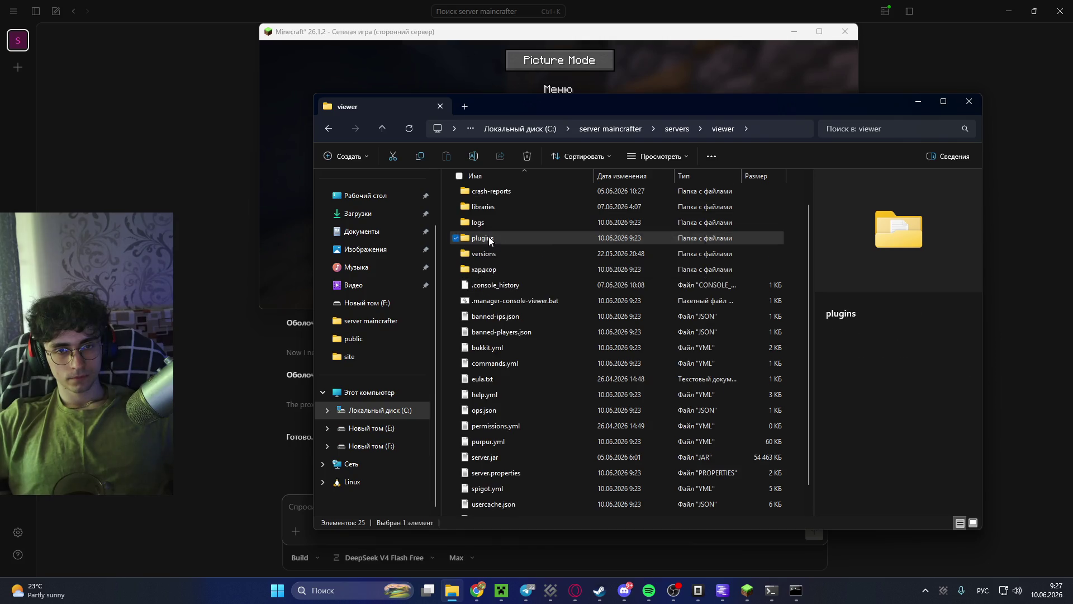
right_click(490, 240)
mouse_move(648, 370)
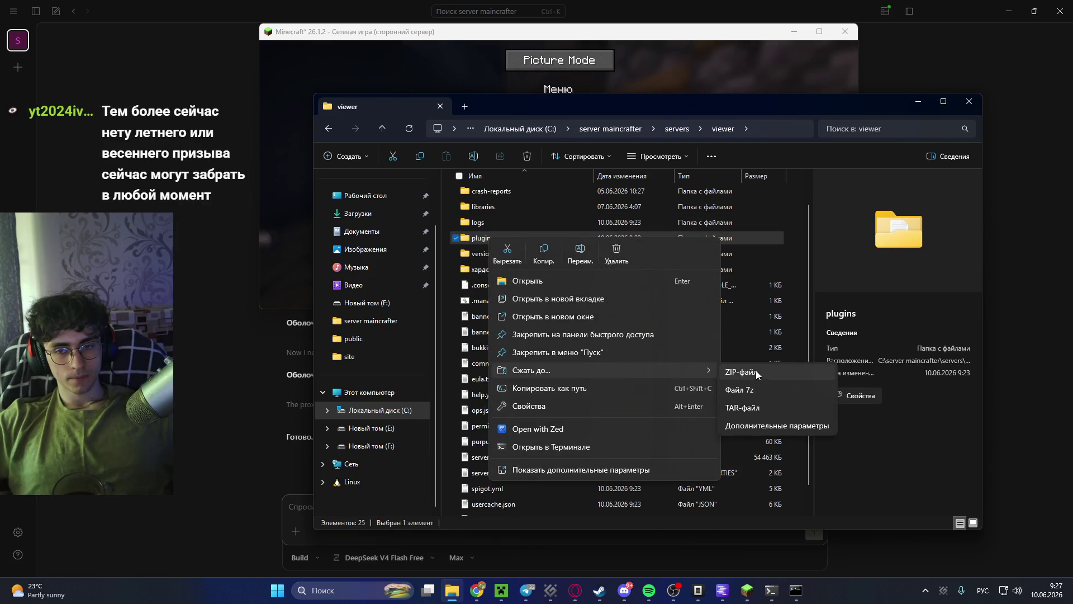
click(749, 369)
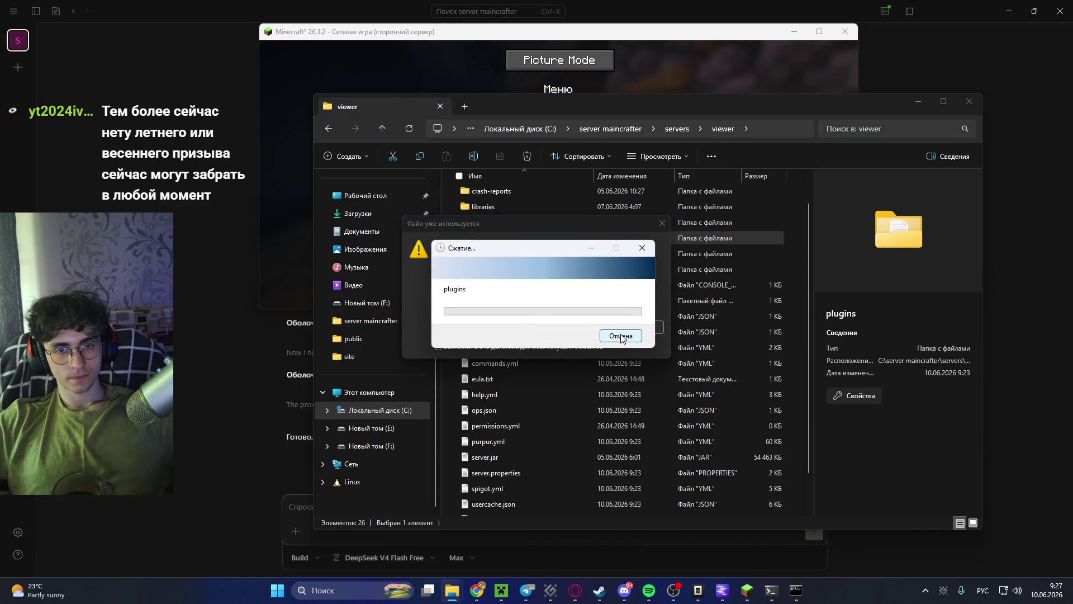
click(471, 225)
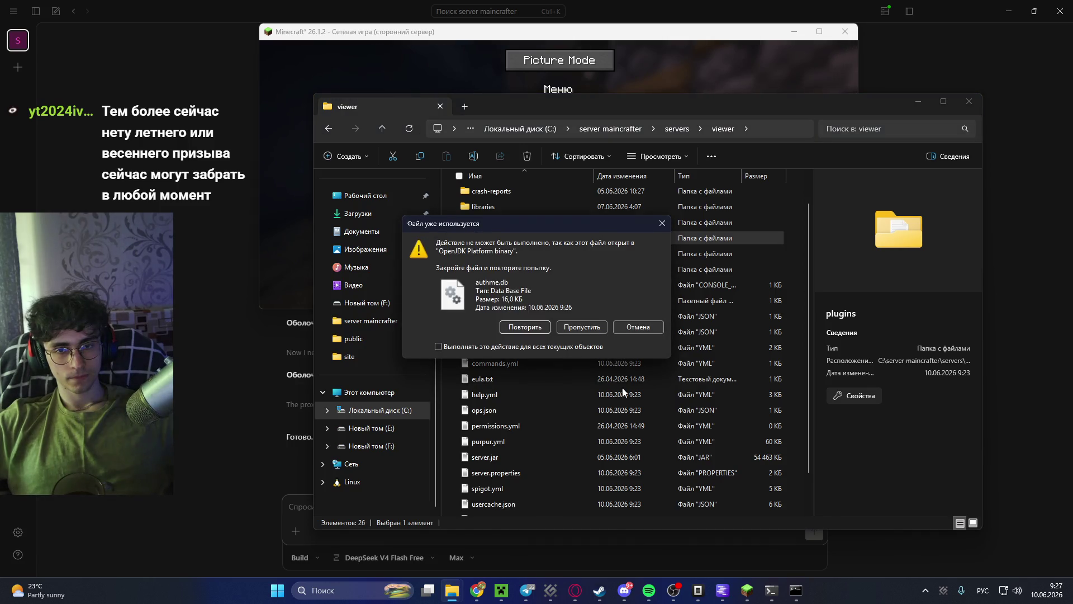
right_click(796, 590)
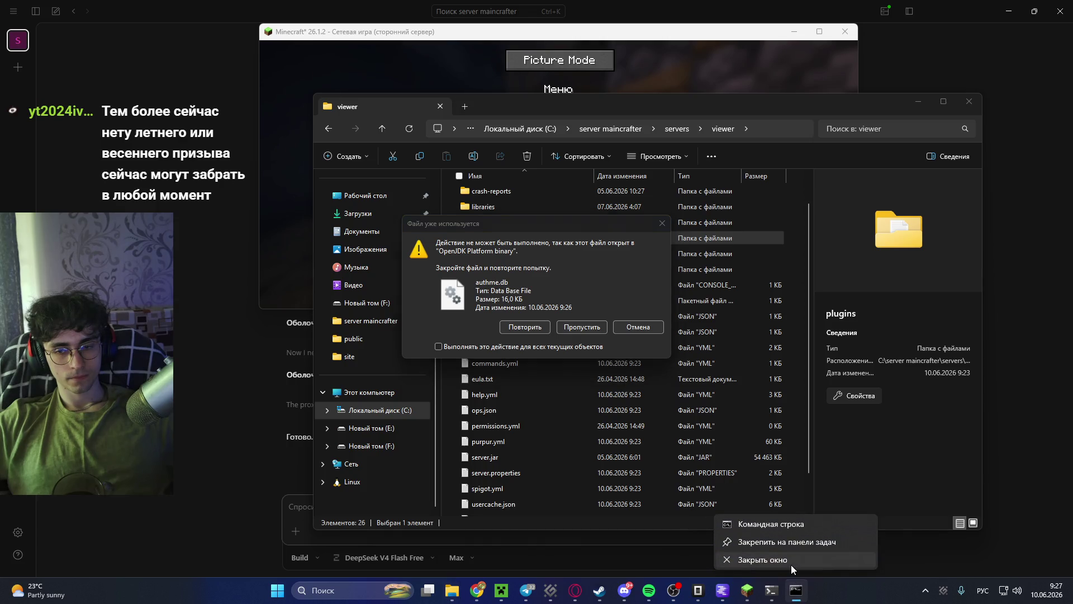
Close the server console and terminal windows, and cancel the failed zip attempt.
click(790, 562)
right_click(772, 589)
click(744, 576)
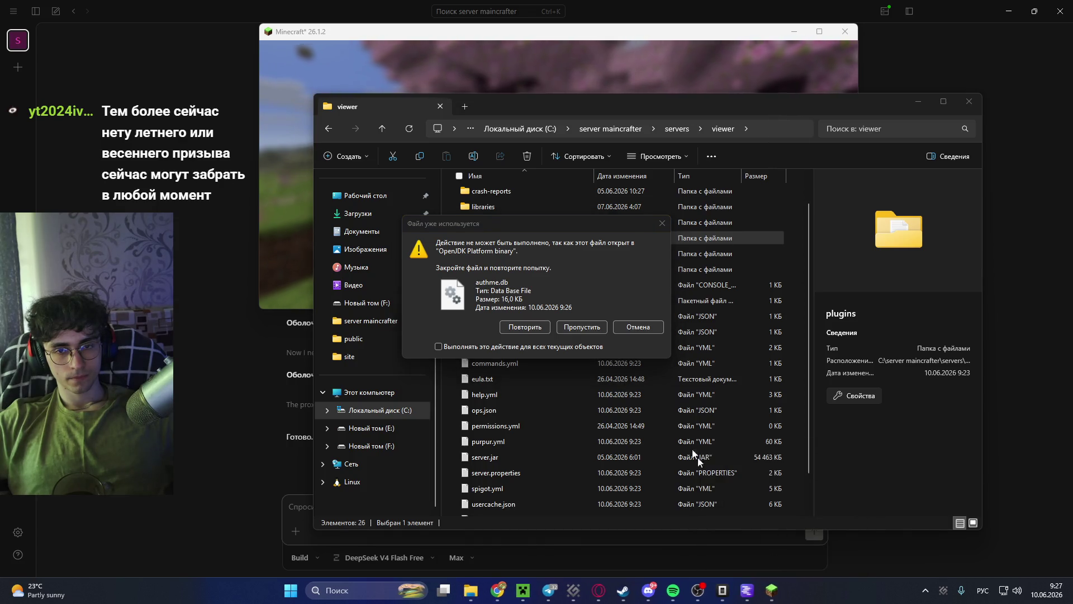
click(624, 327)
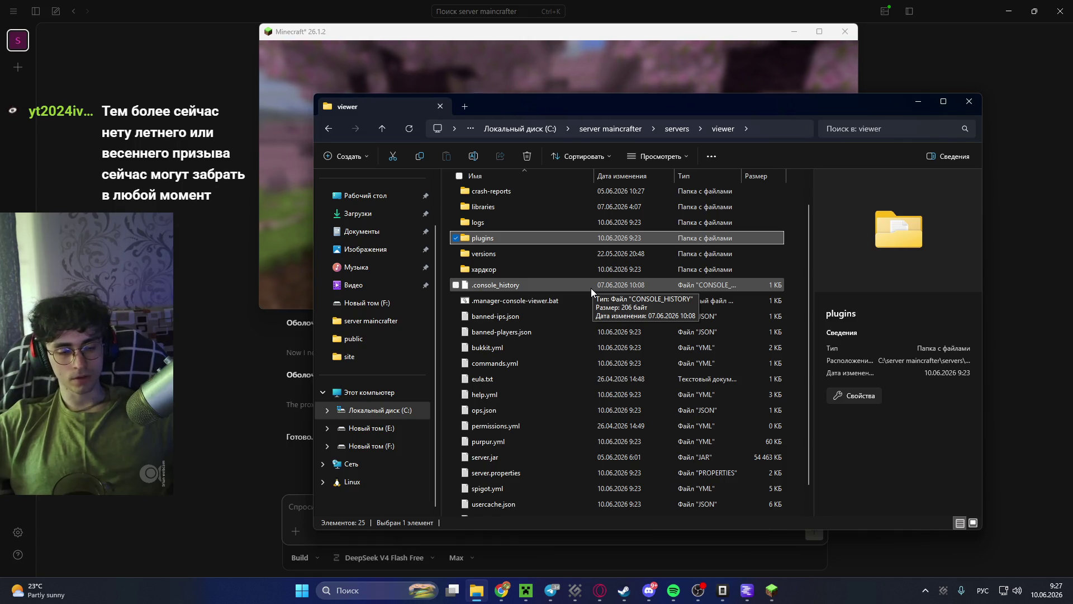
Compress the plugins folder into plugins.zip, keeping the default name.
mouse_move(674, 104)
mouse_down()
mouse_move(686, 179)
mouse_move(679, 241)
mouse_move(660, 151)
mouse_up()
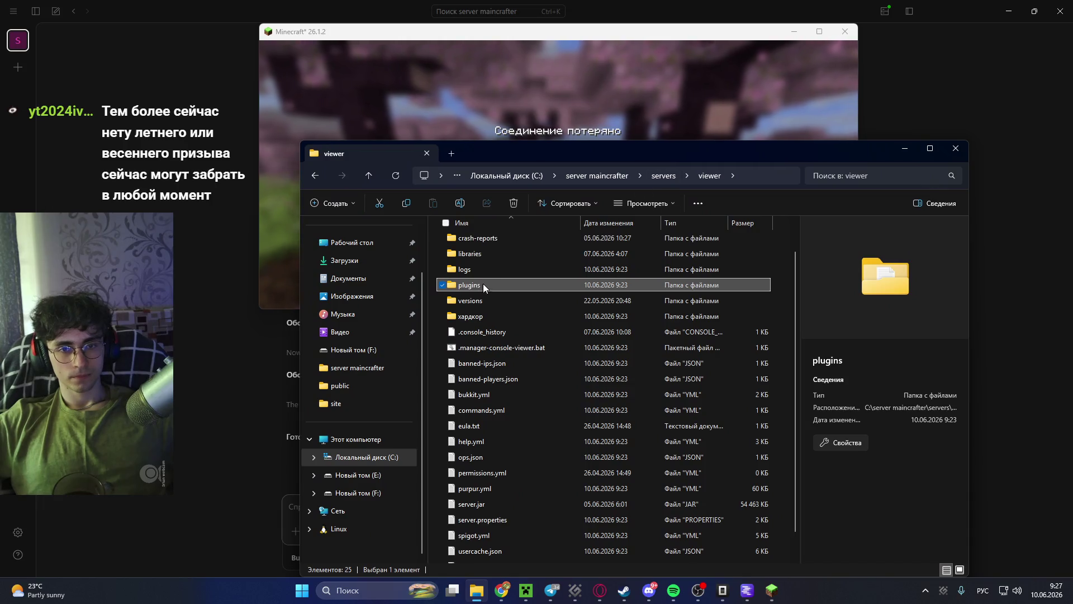
right_click(484, 281)
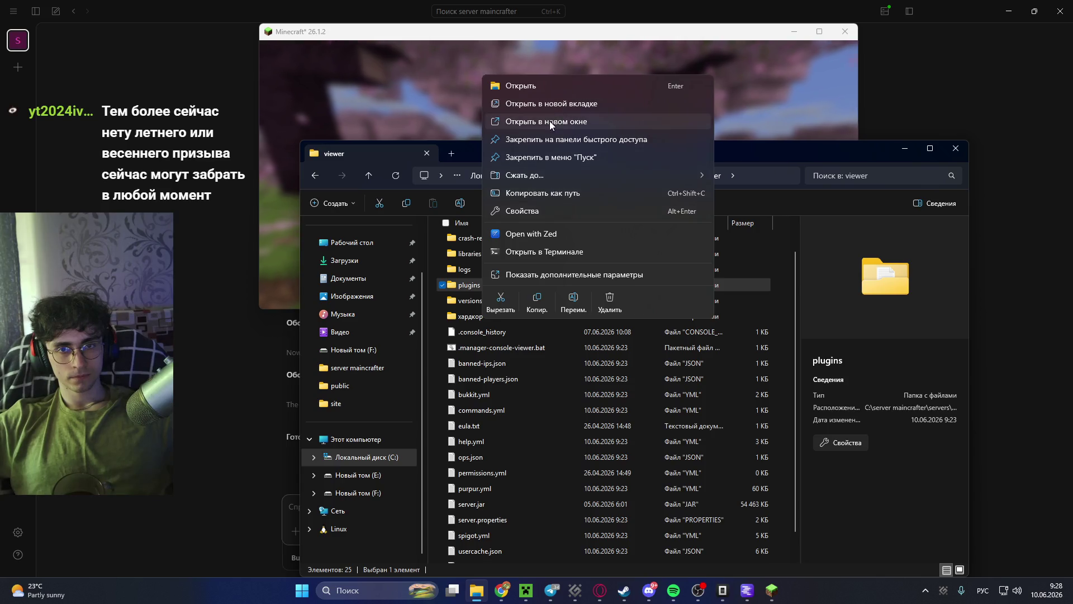
mouse_move(538, 176)
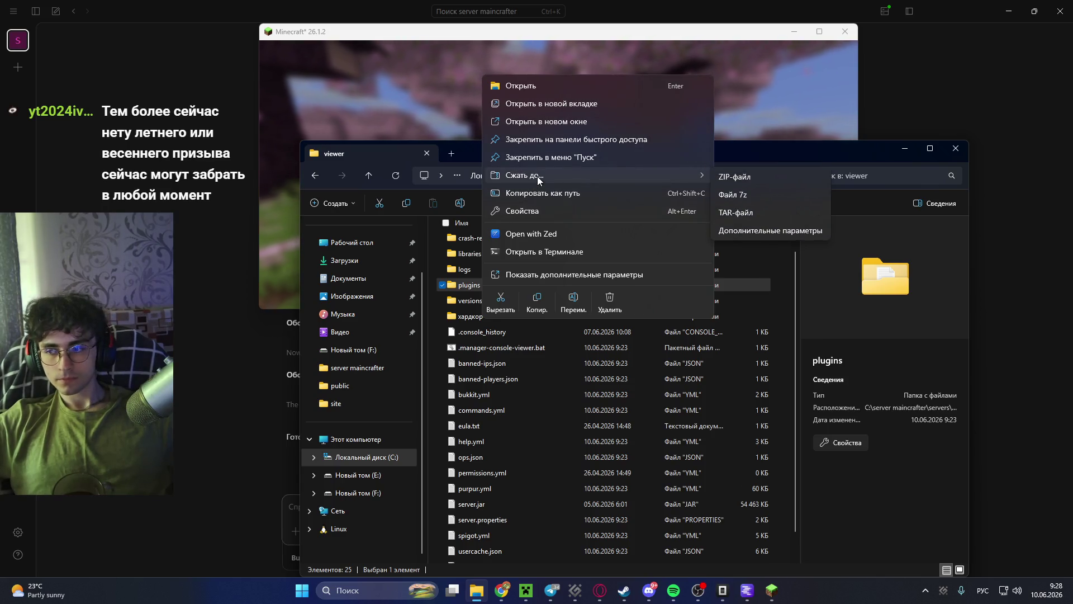
click(749, 175)
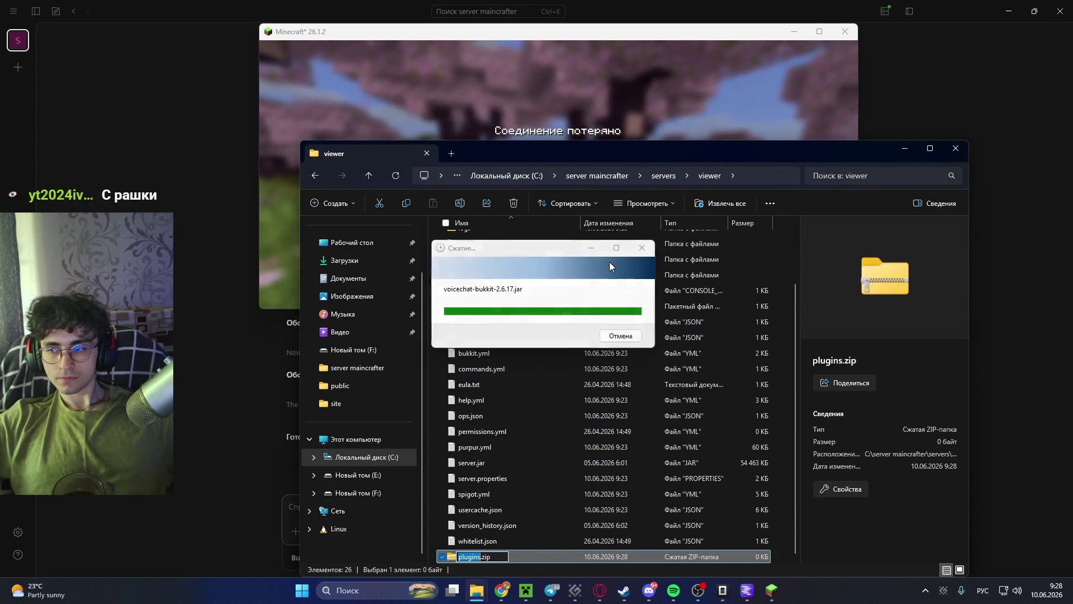
click(557, 553)
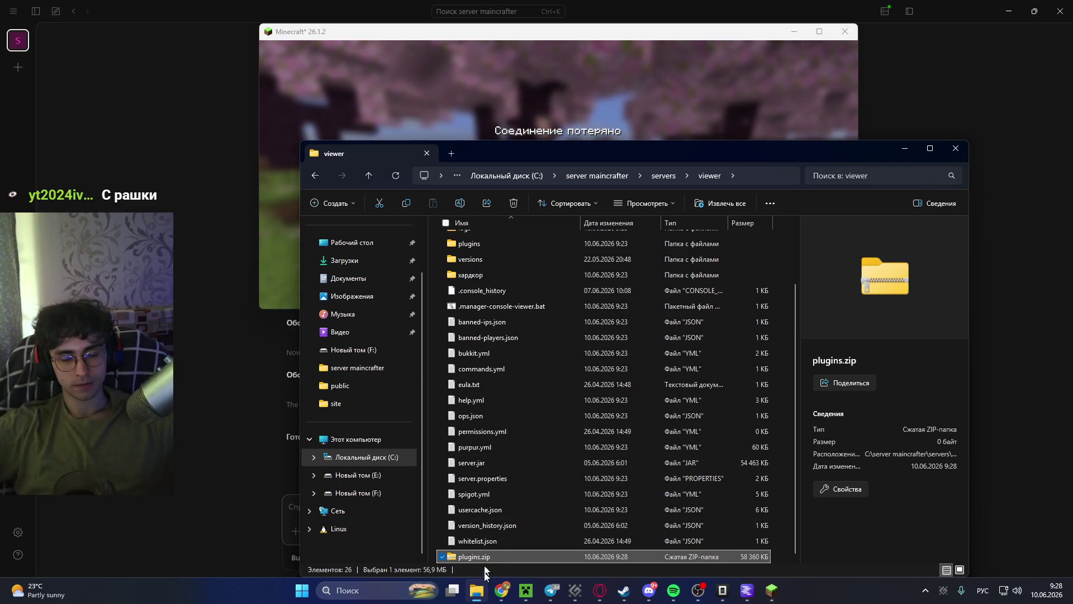
click(505, 590)
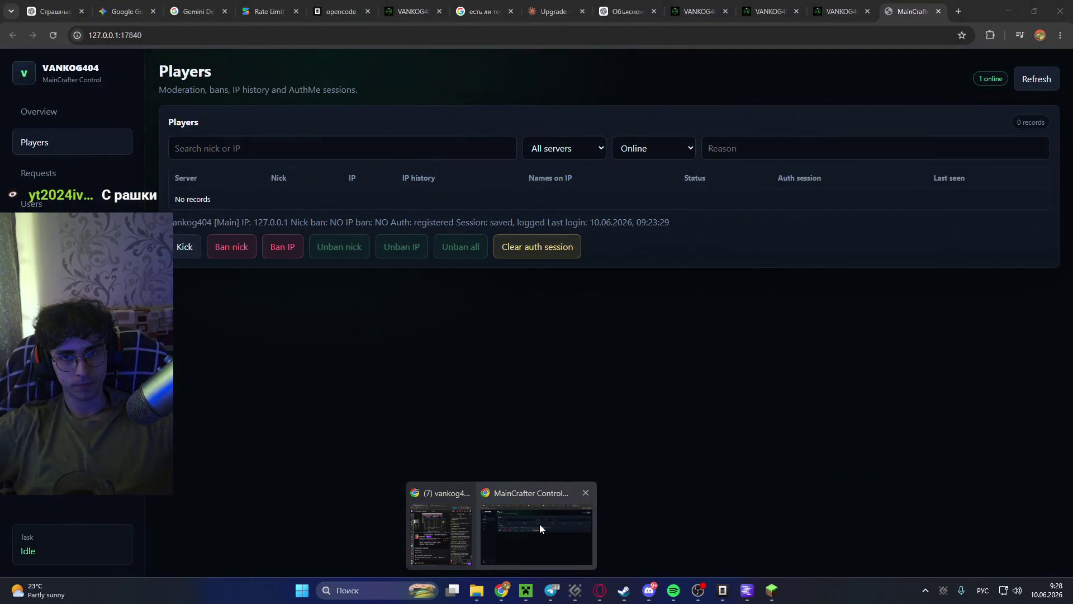
Open chatgpt.com in a new Chrome tab.
click(539, 524)
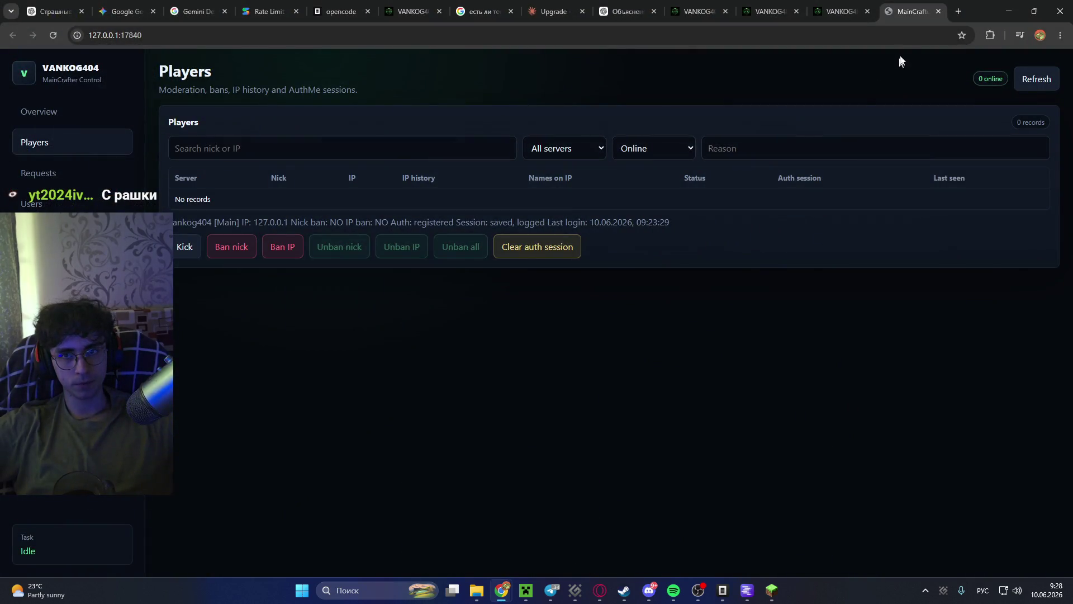
click(961, 10)
key(alt+shift)
text(cha)
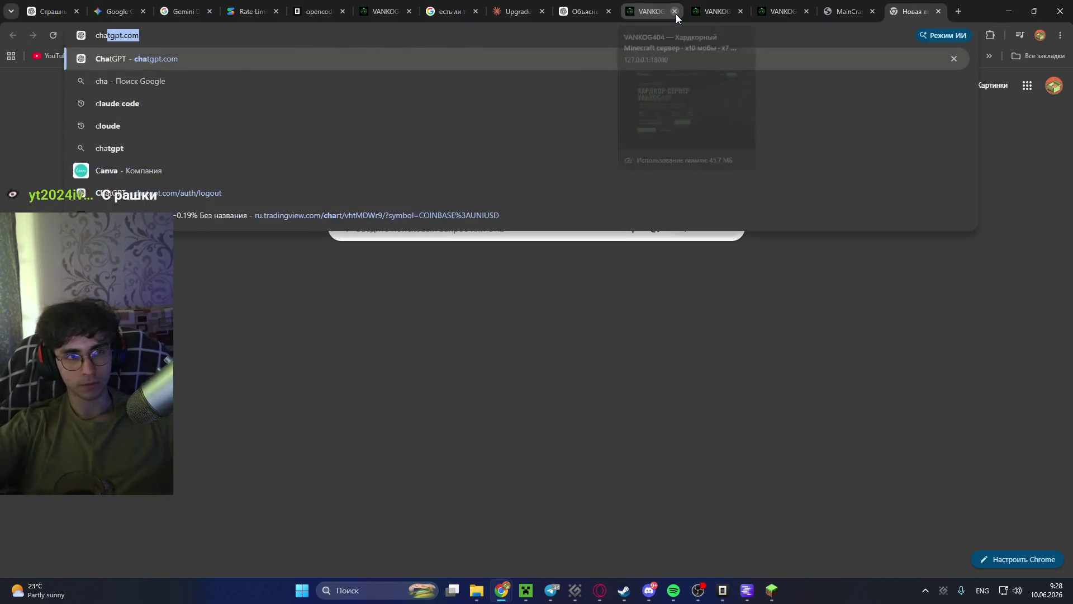
key(Return)
Attach plugins.zip to the new chat message by dragging it from File Explorer.
click(410, 286)
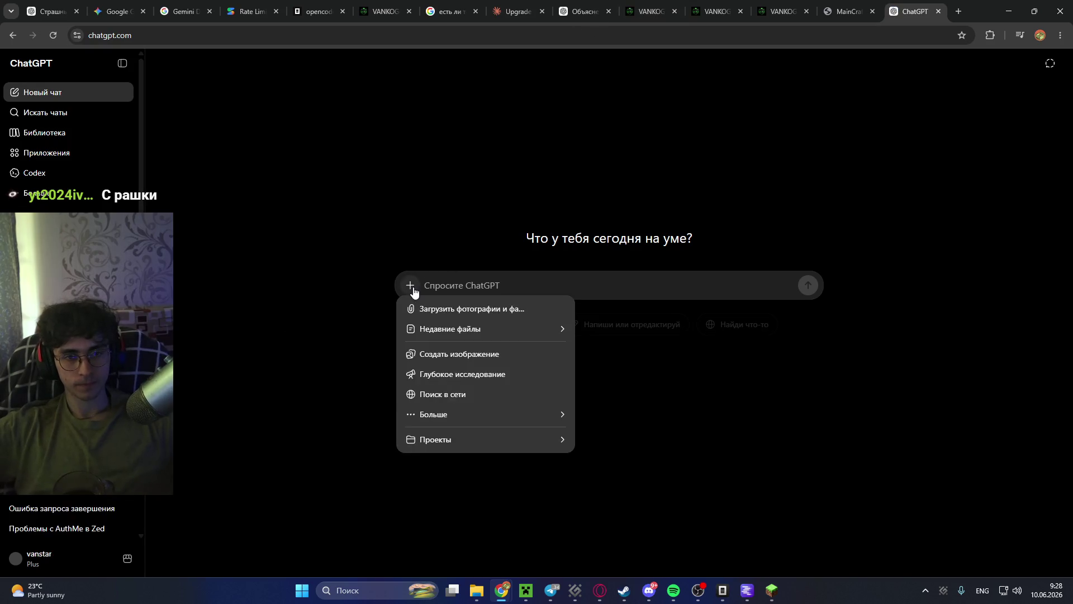
key(alt+Tab)
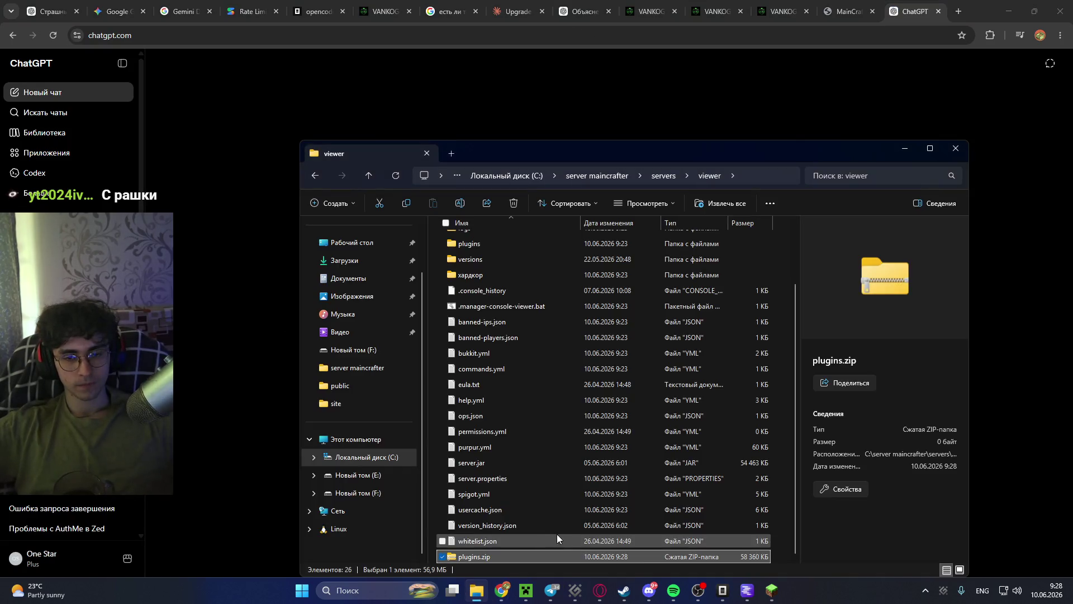
drag(594, 163, 1072, 168)
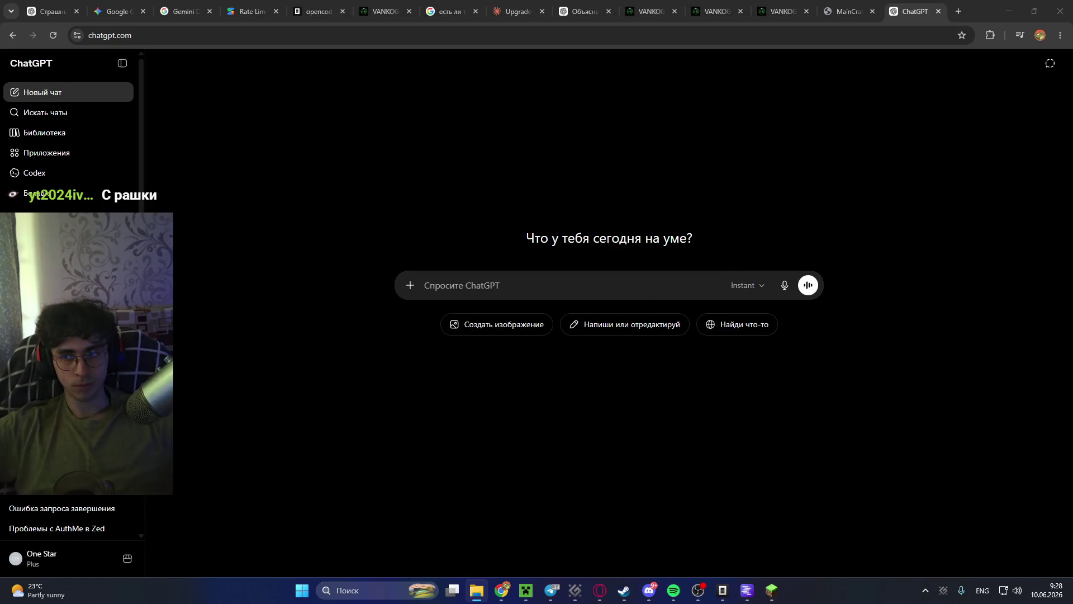
mouse_move(1072, 274)
mouse_down()
mouse_move(584, 274)
mouse_move(523, 261)
mouse_up()
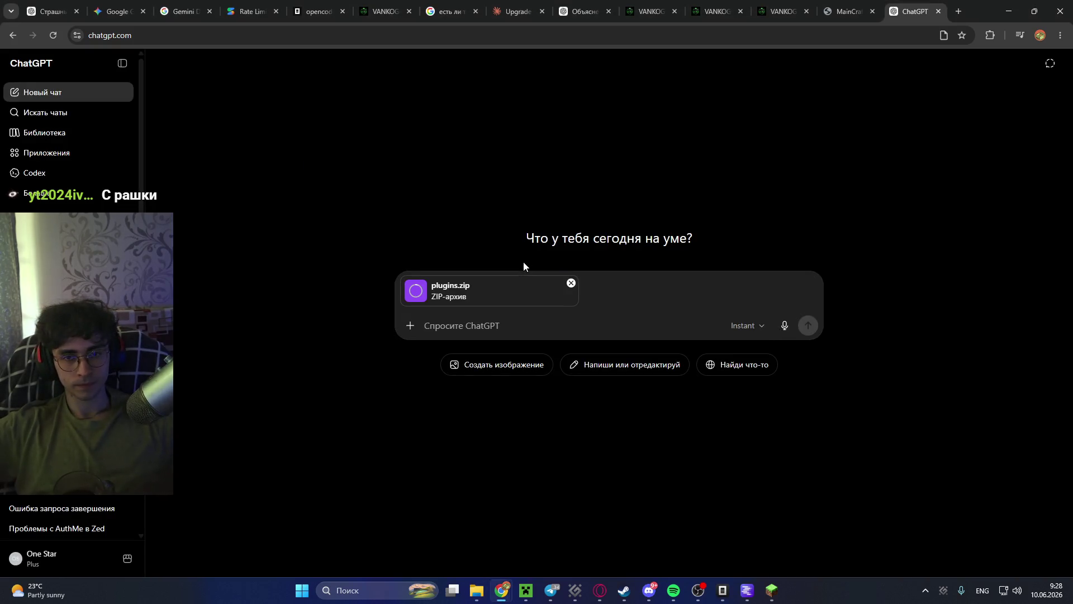
Send a Russian request to analyse the plugins, especially Nightsiege, and briefly explain how it works.
text(g)
key(BackSpace)
key(alt+shift)
text(проана)
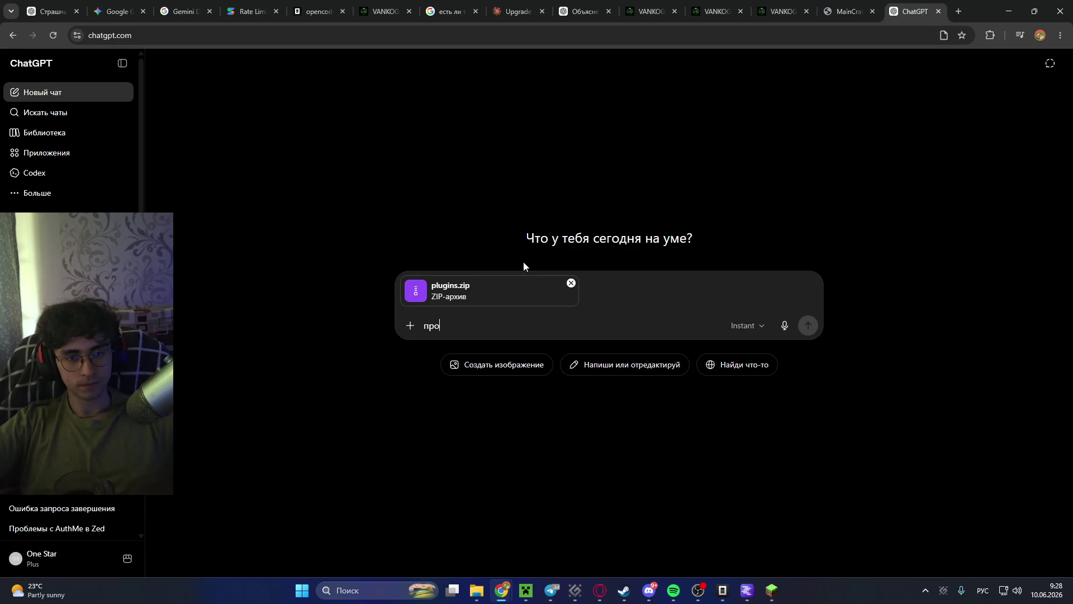
text(лизируй пла)
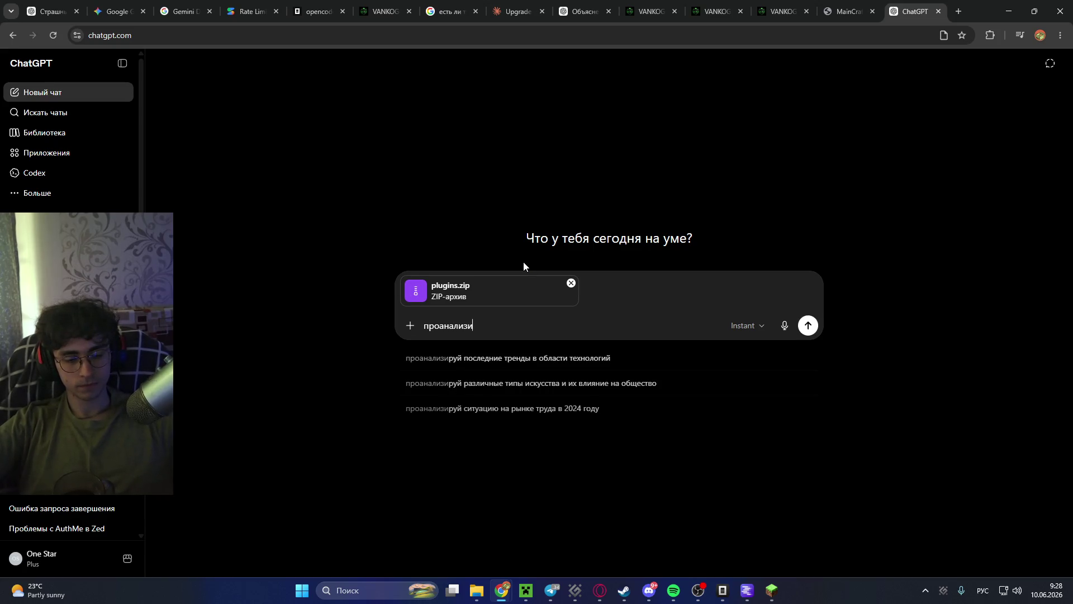
text(гины особенн)
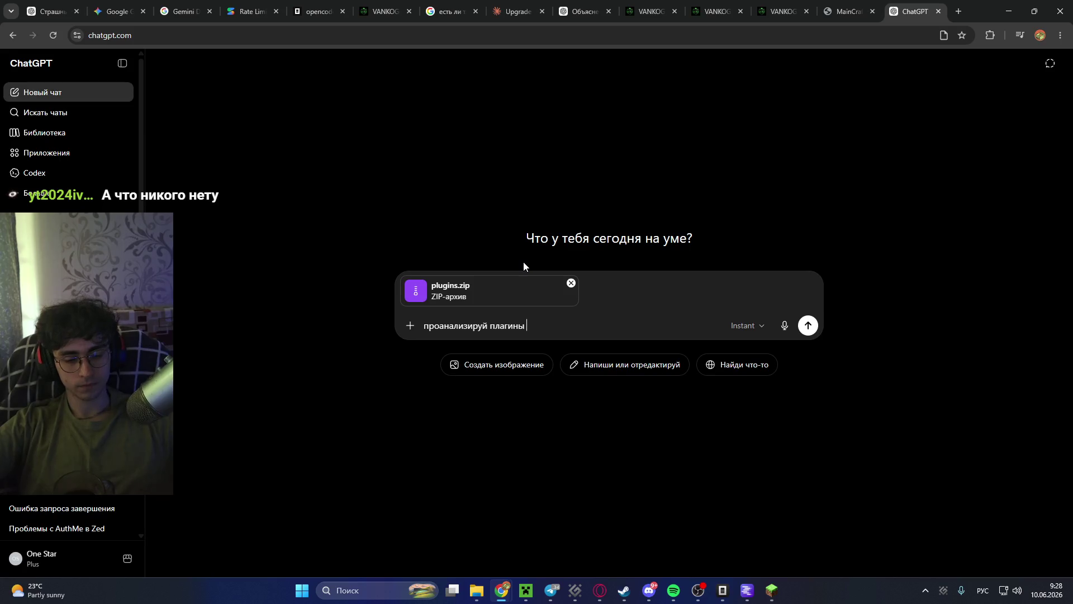
text(о)
key(alt+shift)
text(Nigh)
text(t)
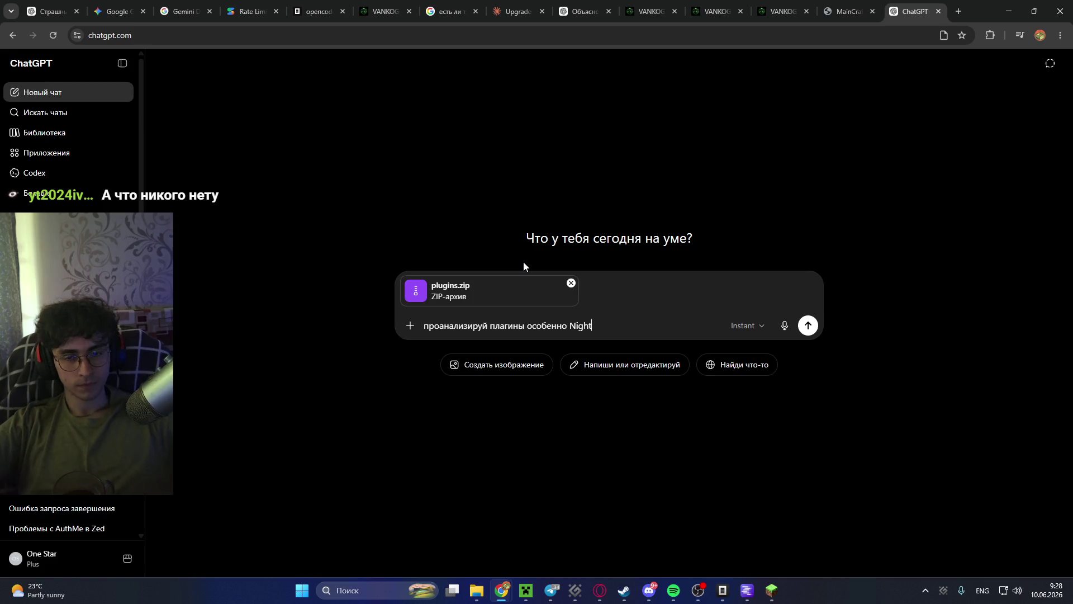
text(se)
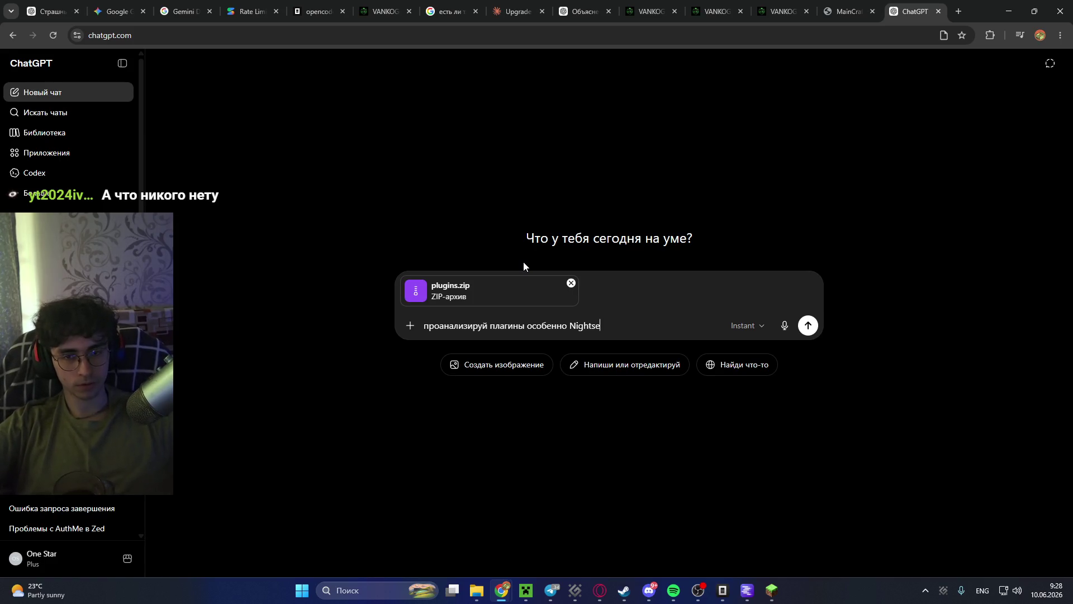
key(BackSpace)
text(iege)
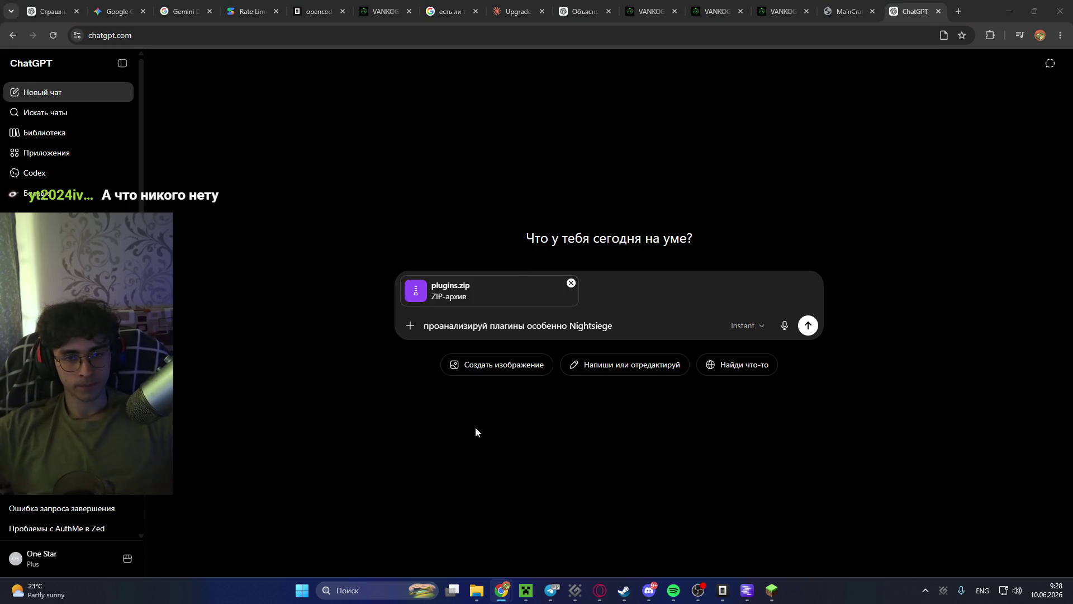
click(607, 322)
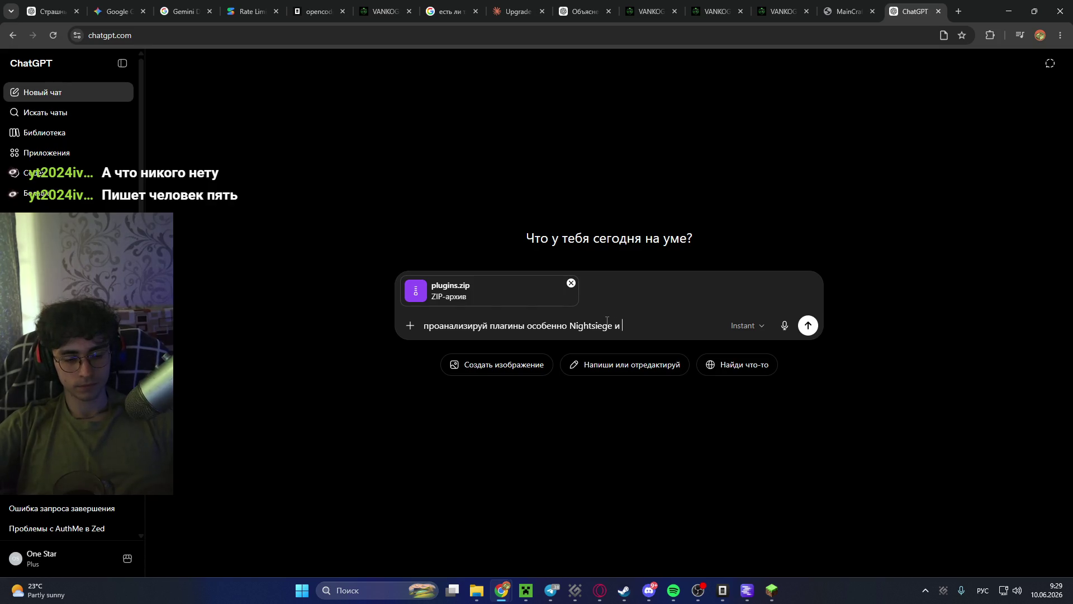
text(кратко)
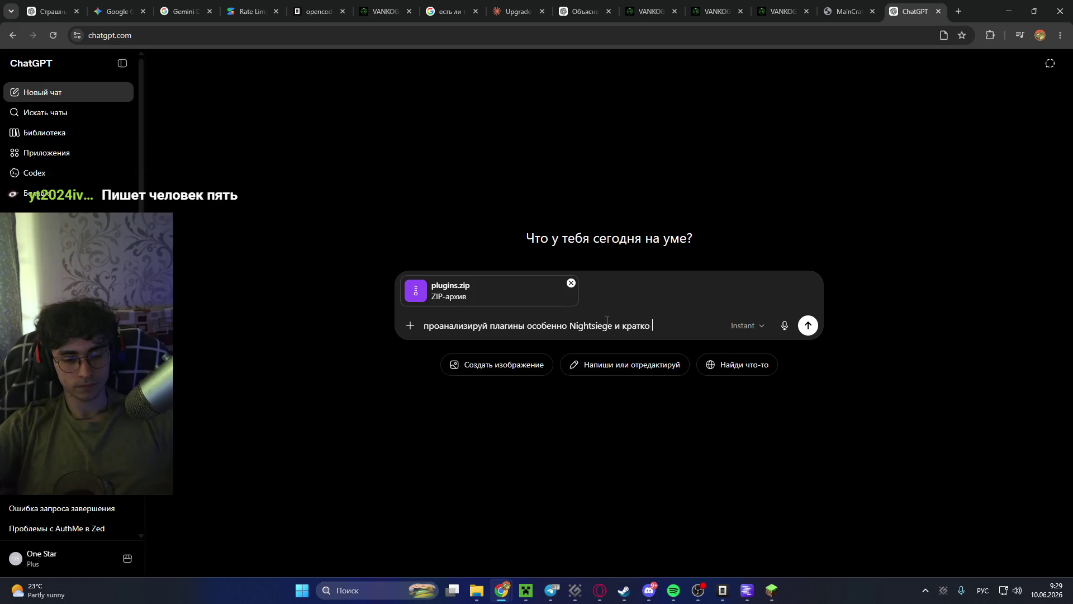
text( работает)
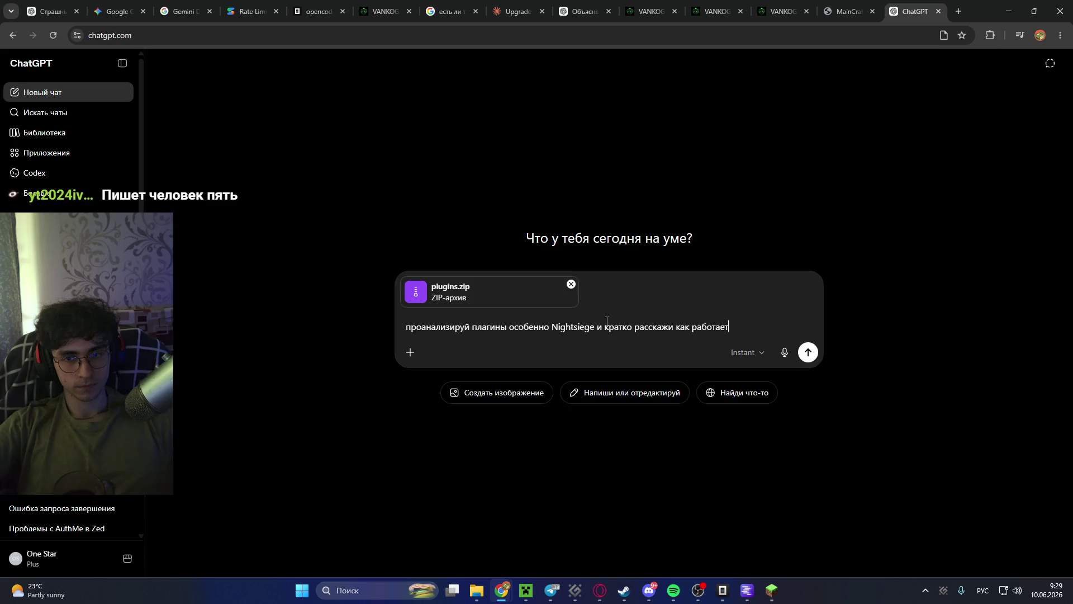
key(Return)
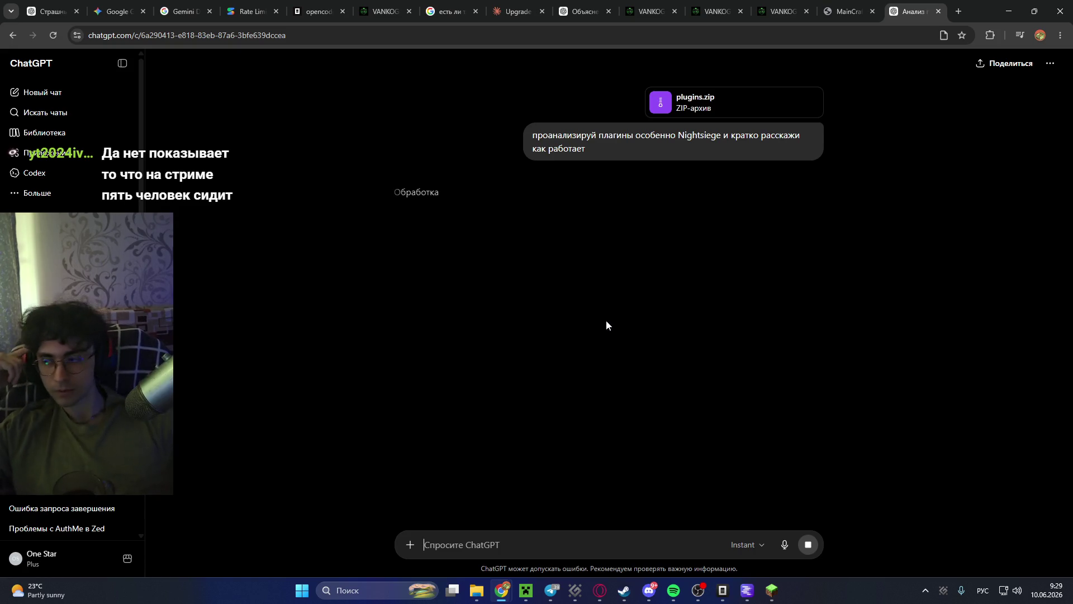
Wait for ChatGPT's reply listing five custom plugins and NightSiege's every-2-nights siege schedule.
key(alt+Tab)
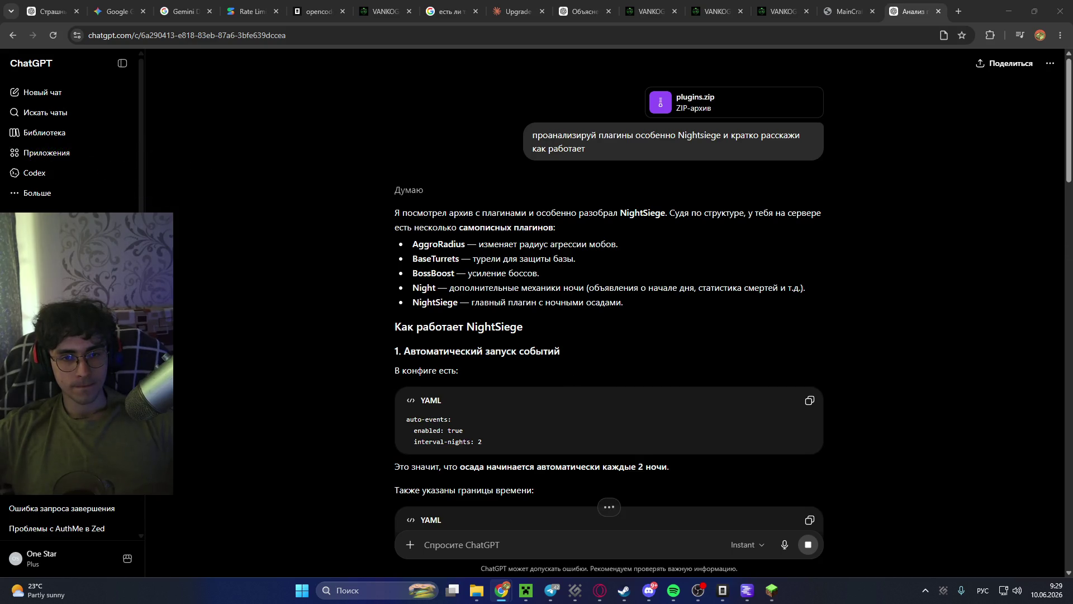
scroll(511, 343, down, 1)
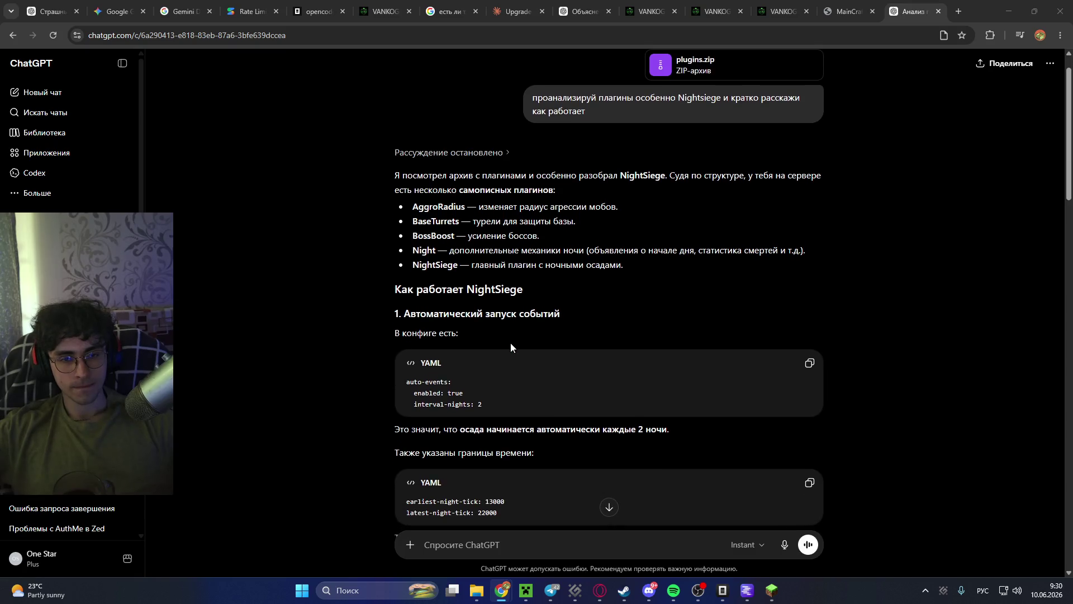
Scroll through the NightSiege breakdown to its '7 Days to Die / Blood Moon' summary, then focus the message box.
scroll(511, 344, down, 1)
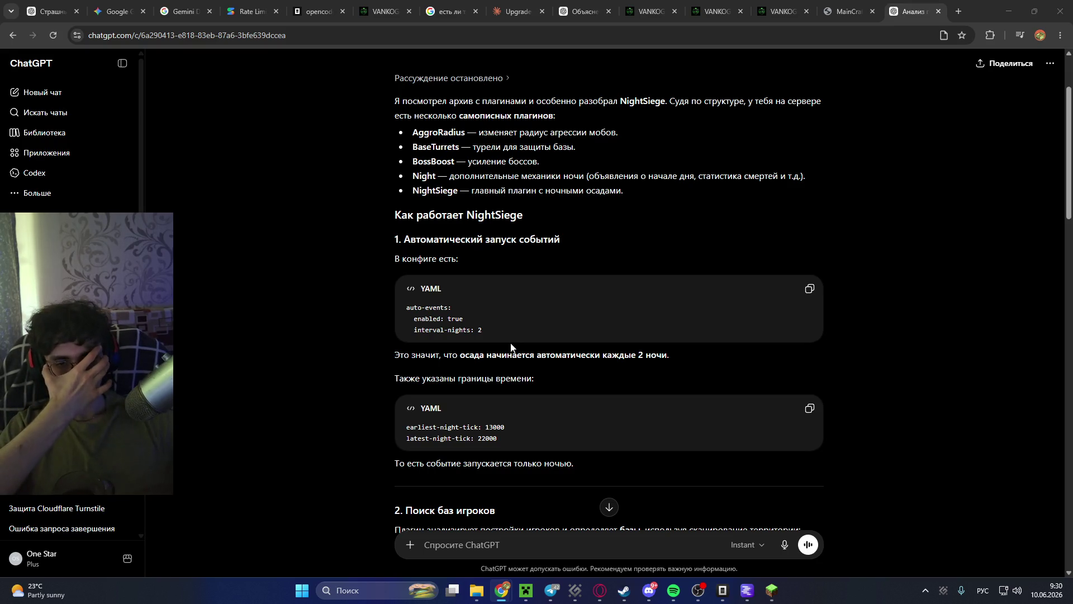
scroll(509, 346, down, 3)
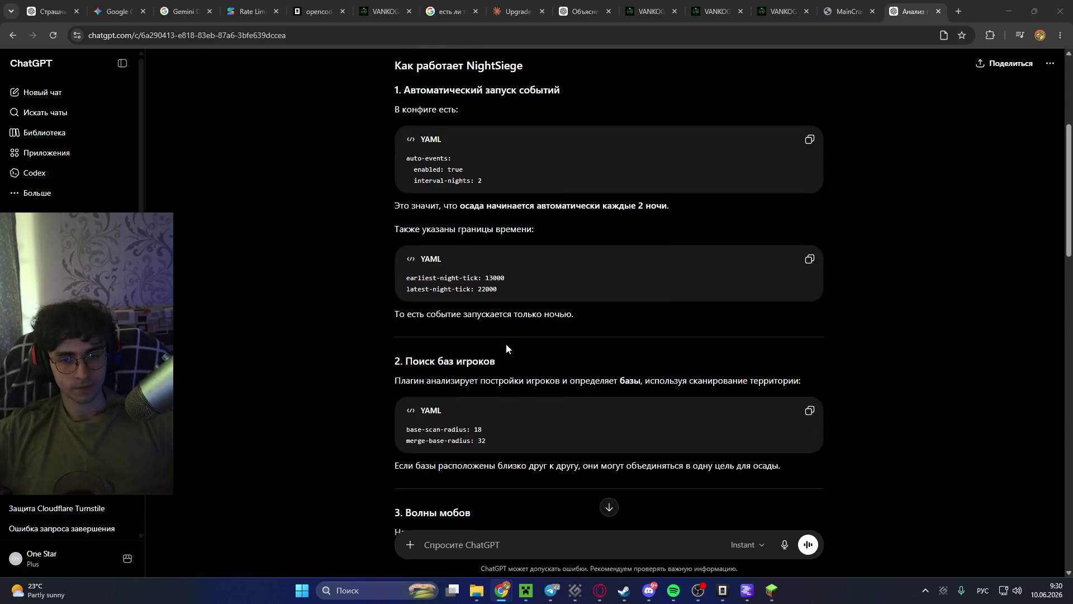
scroll(506, 349, down, 1)
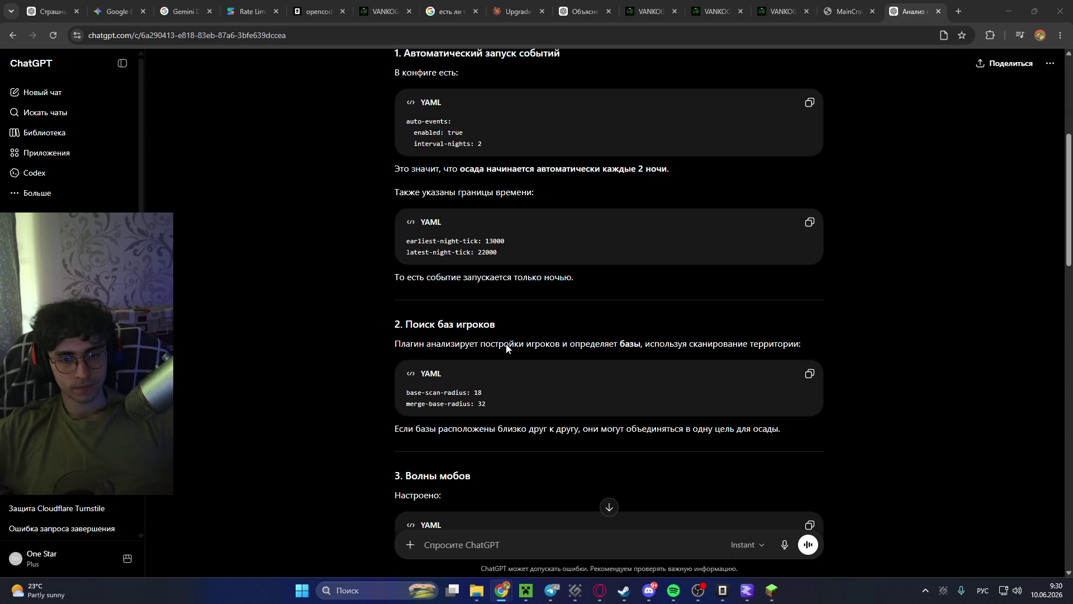
scroll(506, 344, down, 2)
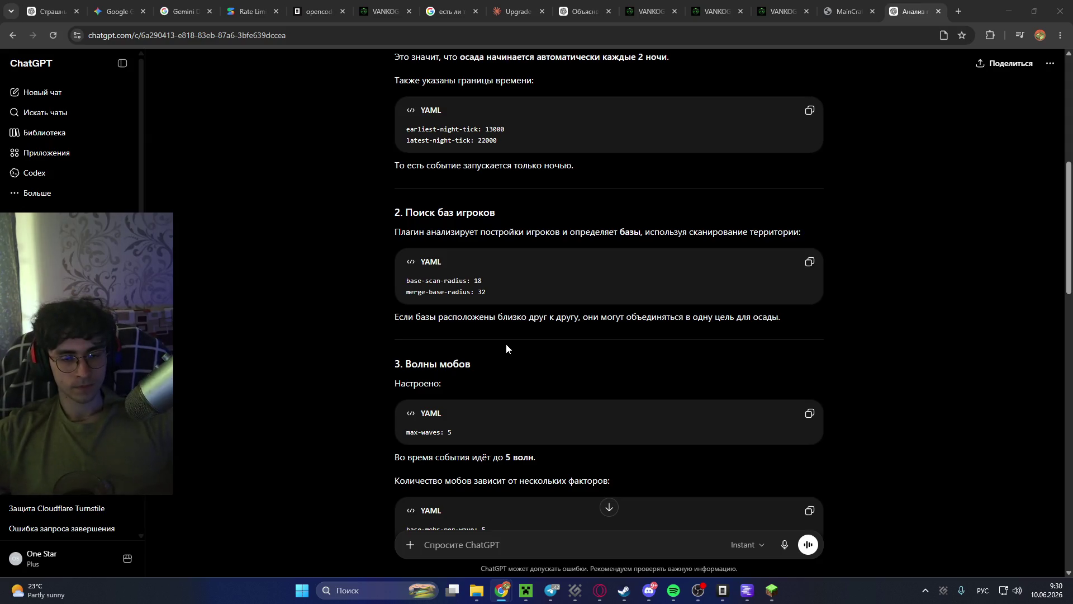
scroll(507, 346, down, 3)
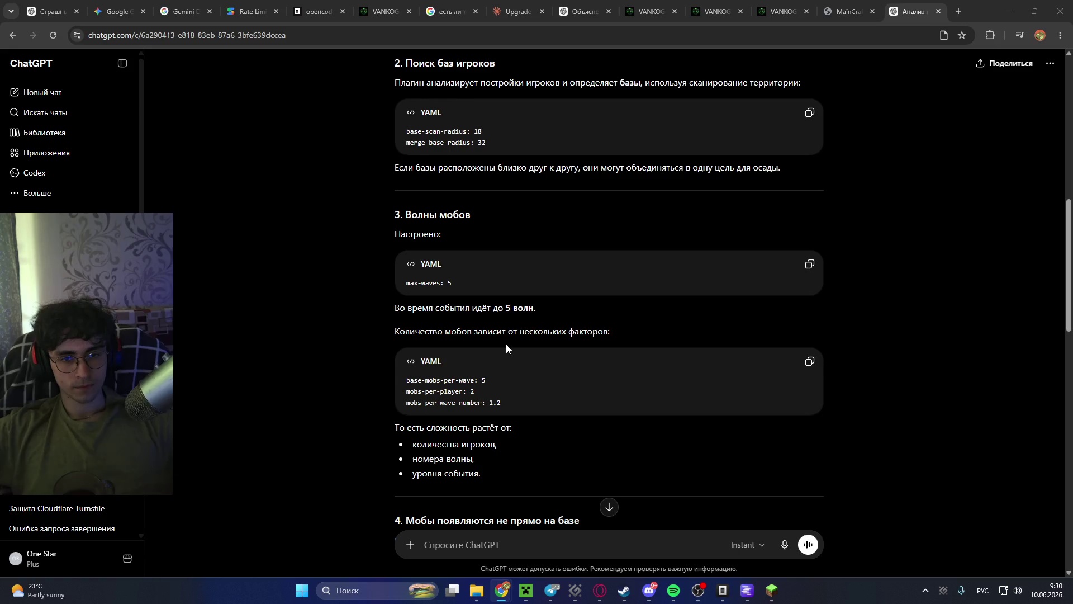
scroll(507, 381, down, 3)
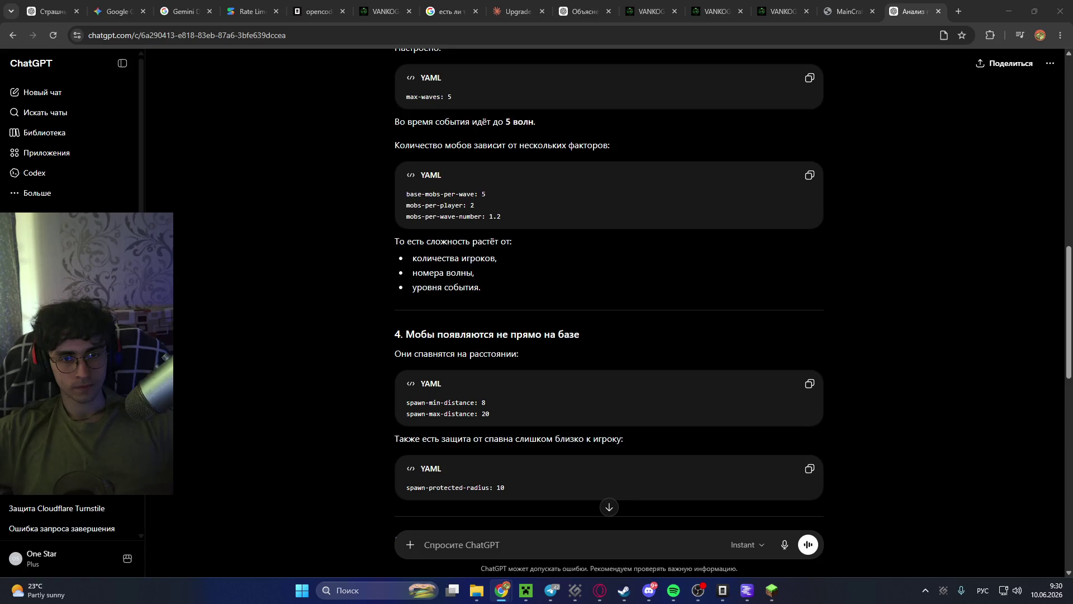
scroll(493, 436, down, 1)
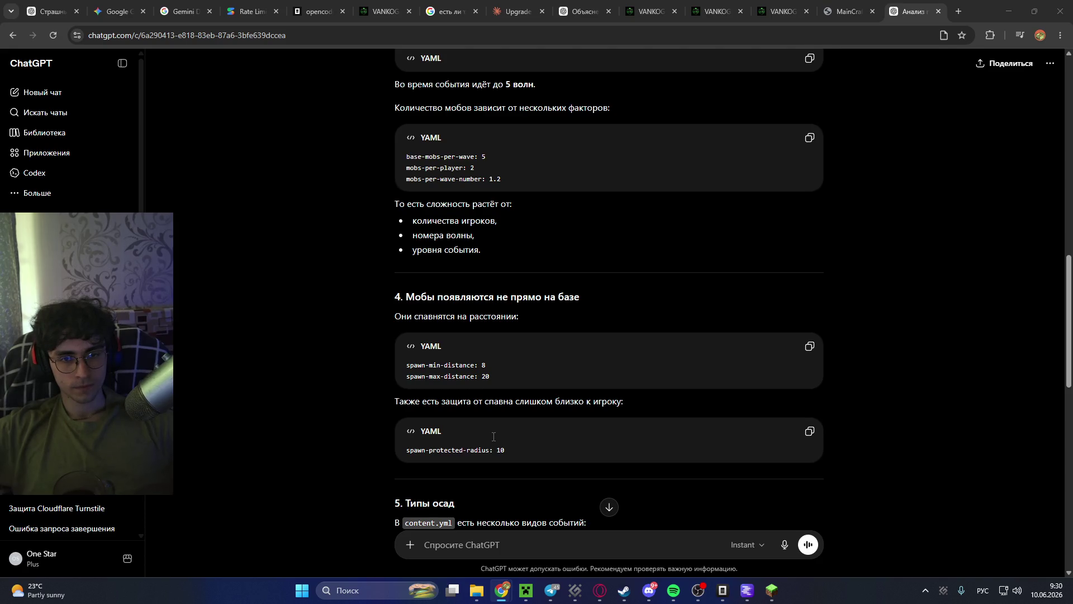
scroll(493, 437, down, 3)
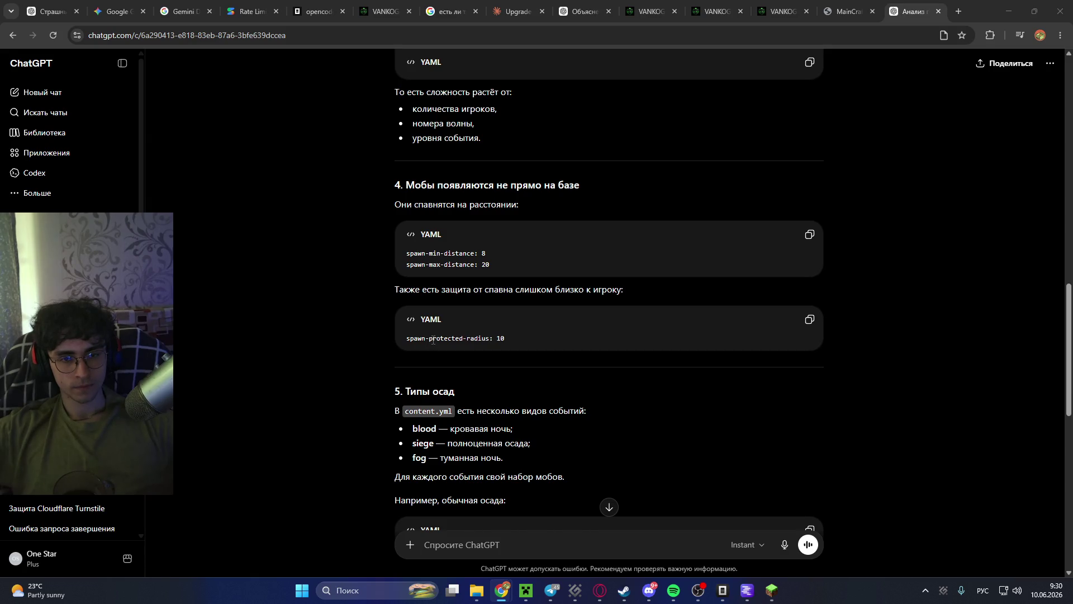
scroll(494, 492, down, 2)
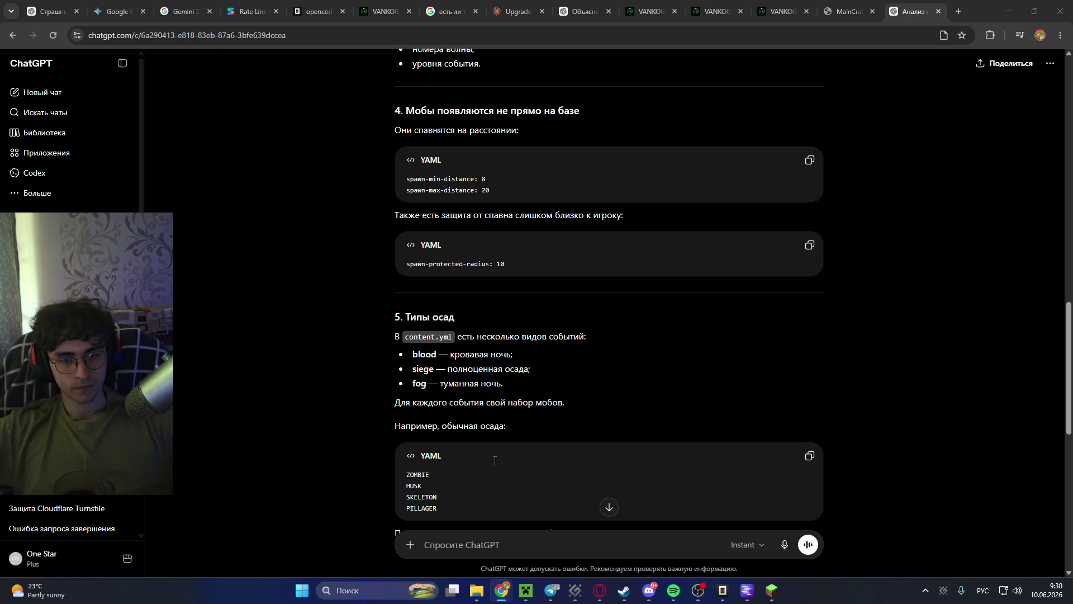
scroll(494, 461, down, 2)
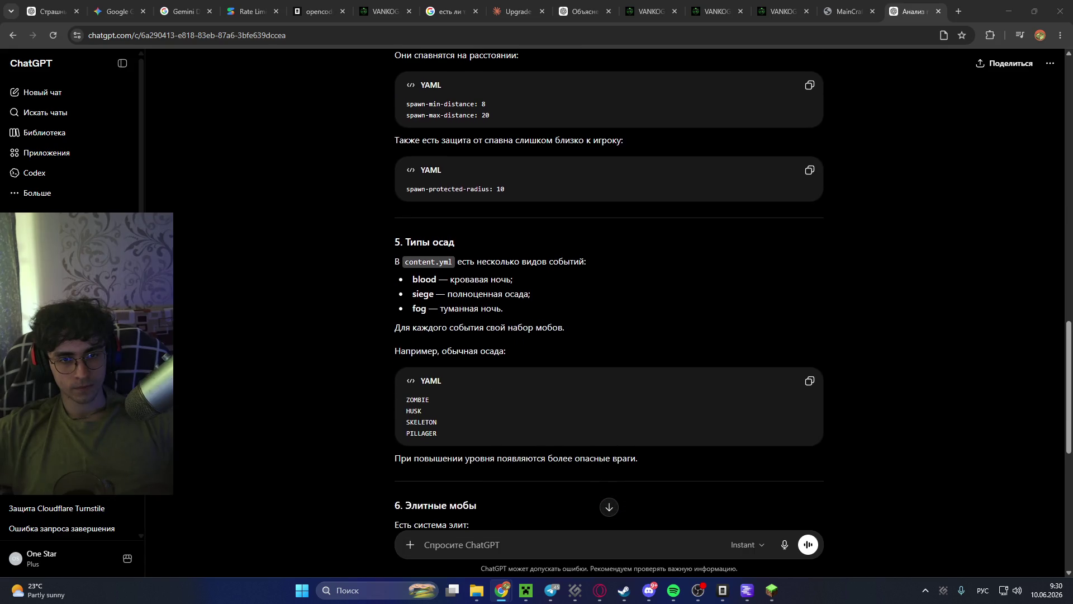
scroll(483, 453, down, 3)
scroll(483, 454, down, 2)
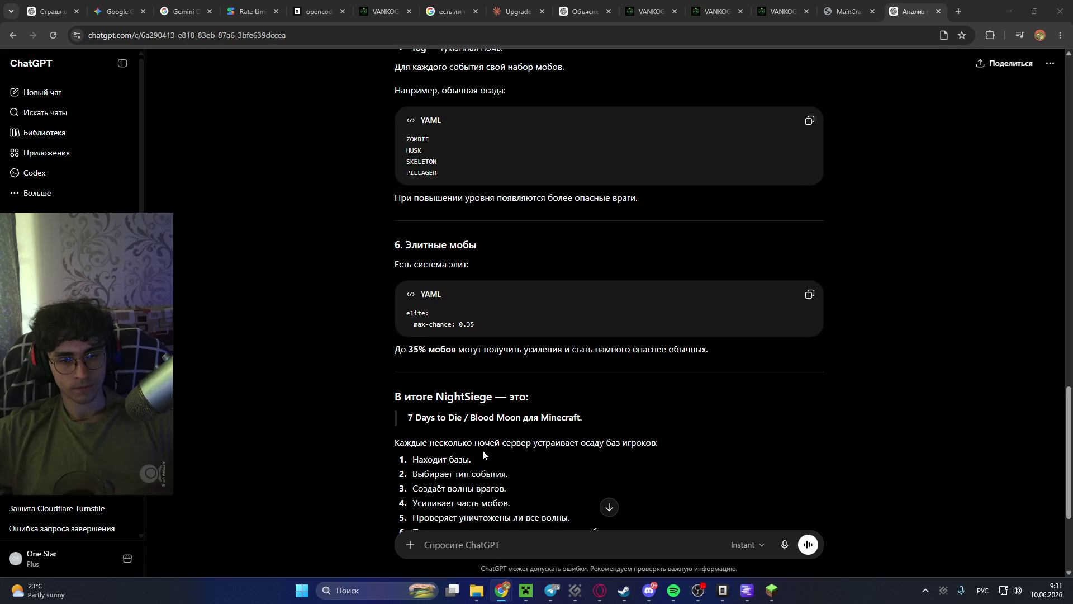
scroll(482, 449, down, 3)
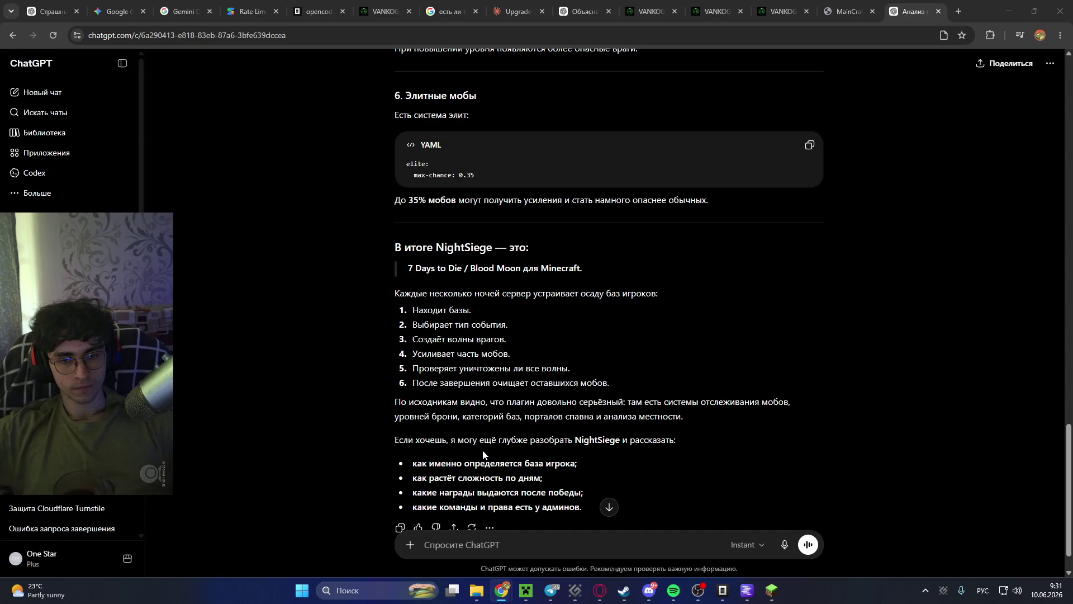
scroll(483, 451, down, 1)
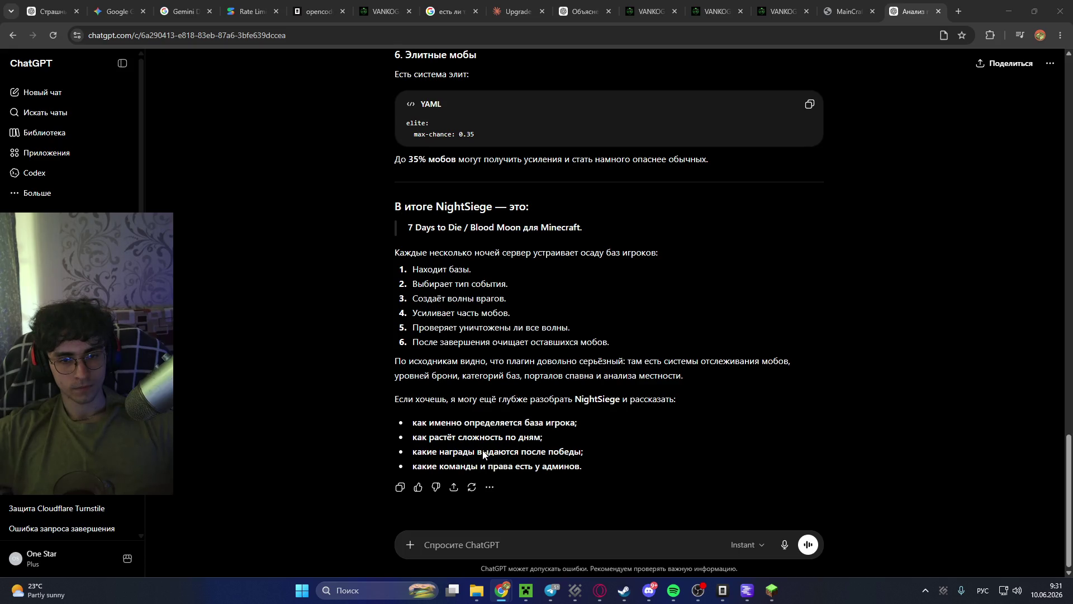
click(485, 537)
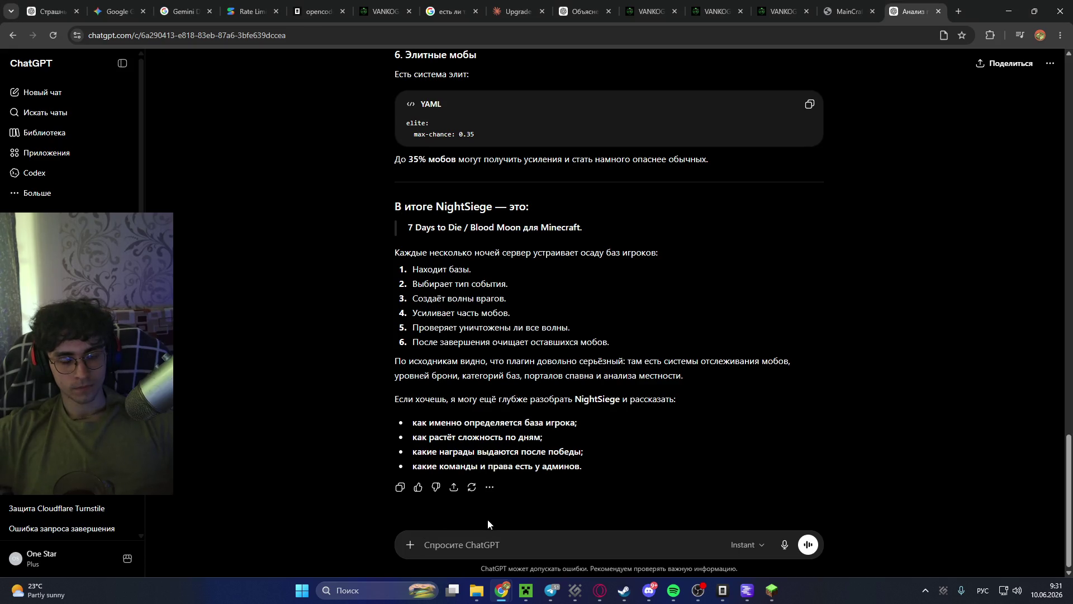
Ask in Russian to drop all siege types except the late-game base siege and explain its mechanics.
text(модже)
key(BackSpace)
key(BackSpace)
key(BackSpace)
text(жеш)
text(далить сейч)
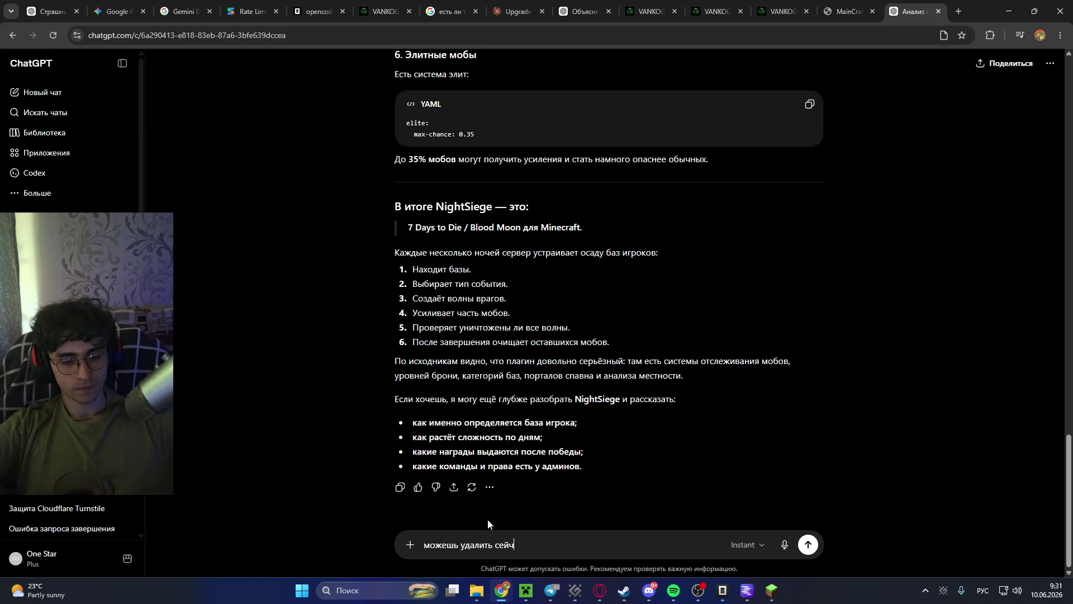
text(ас все типы осадоставив то)
text(лько для позд)
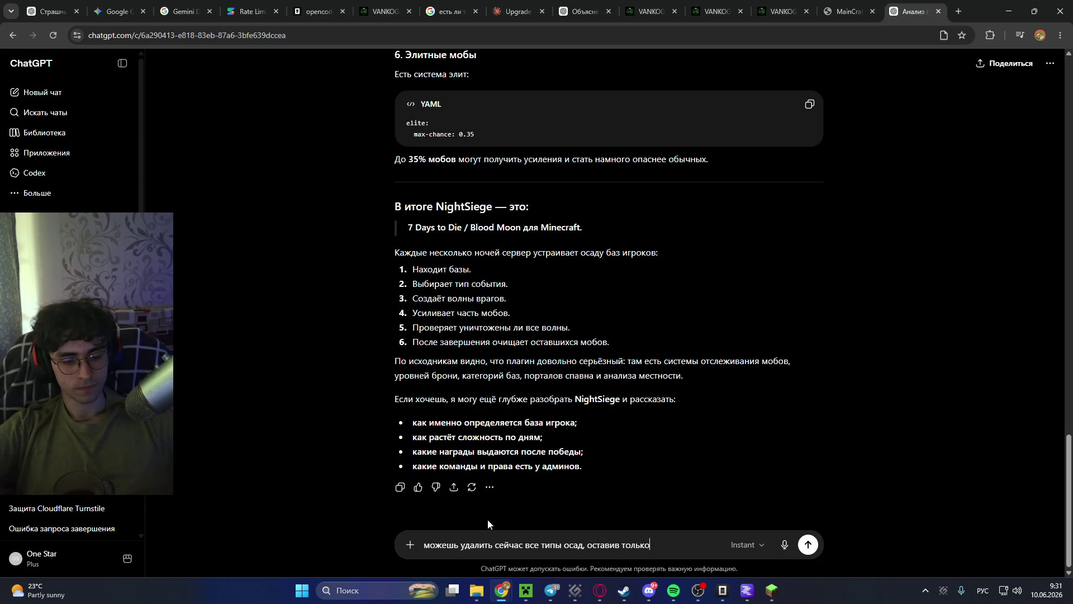
text(щемной базы?)
text(, и разобрать)
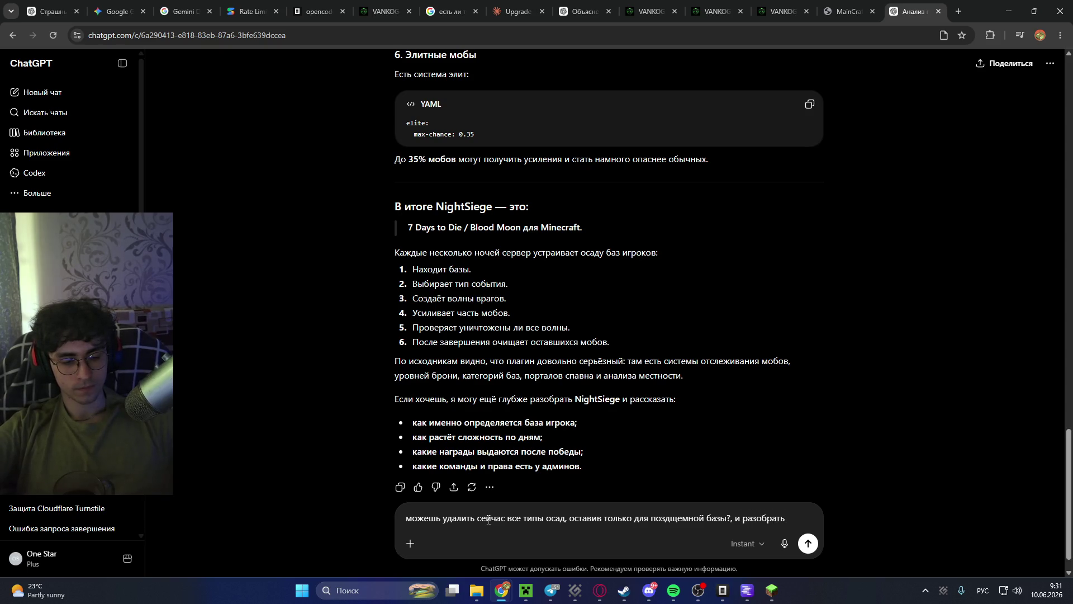
text( мех)
text(аника её работы?)
key(Return)
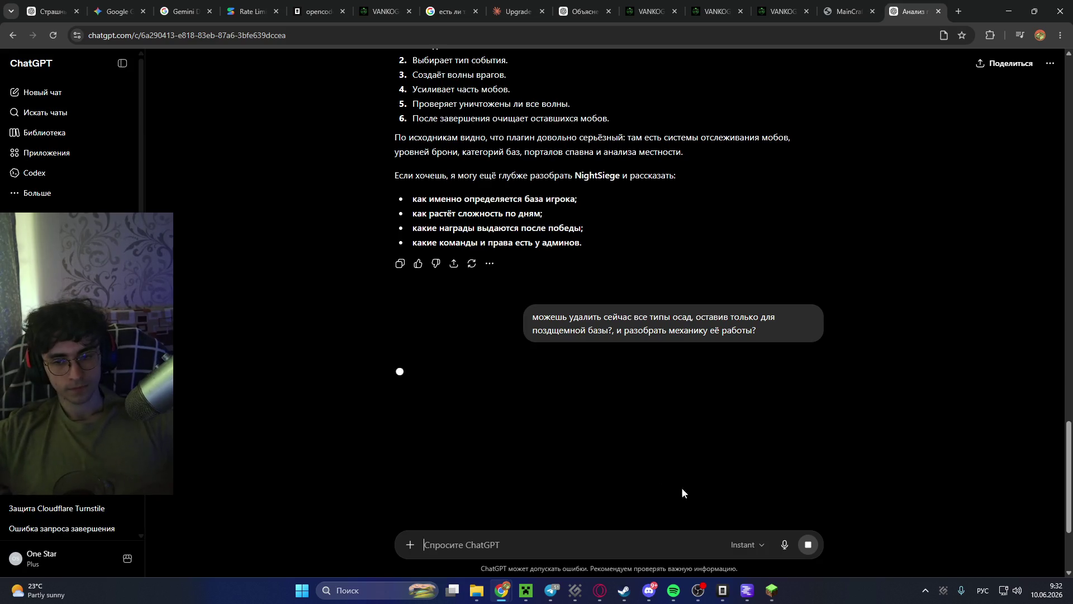
click(734, 545)
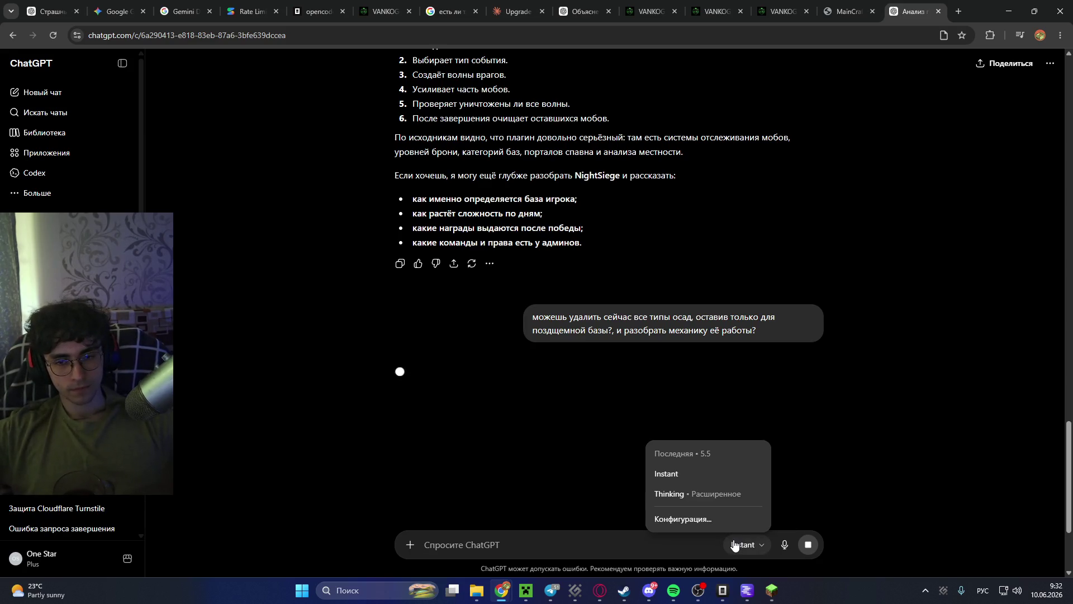
click(705, 519)
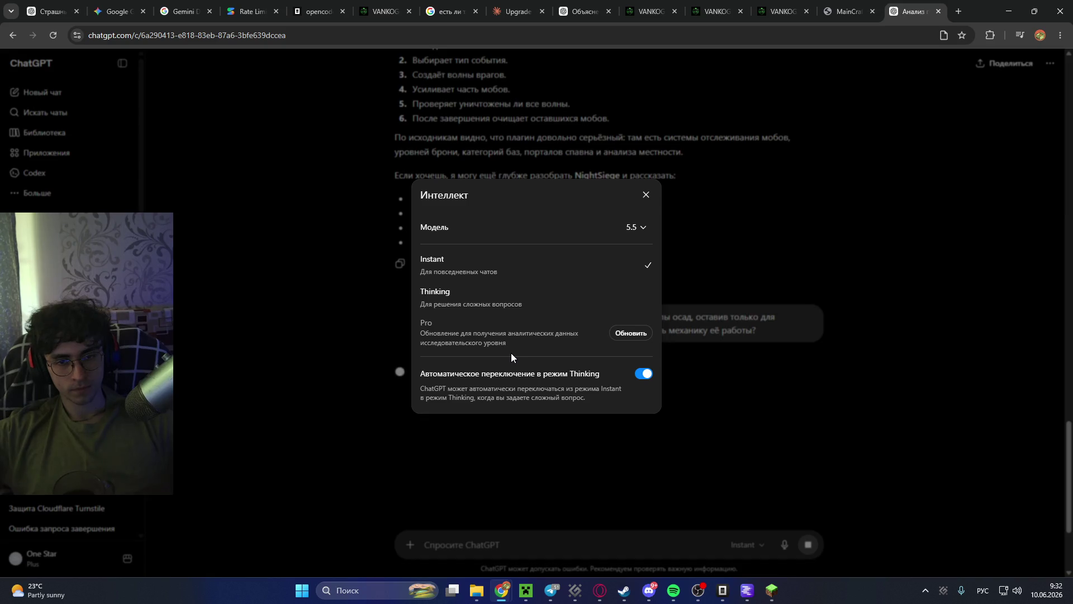
click(633, 228)
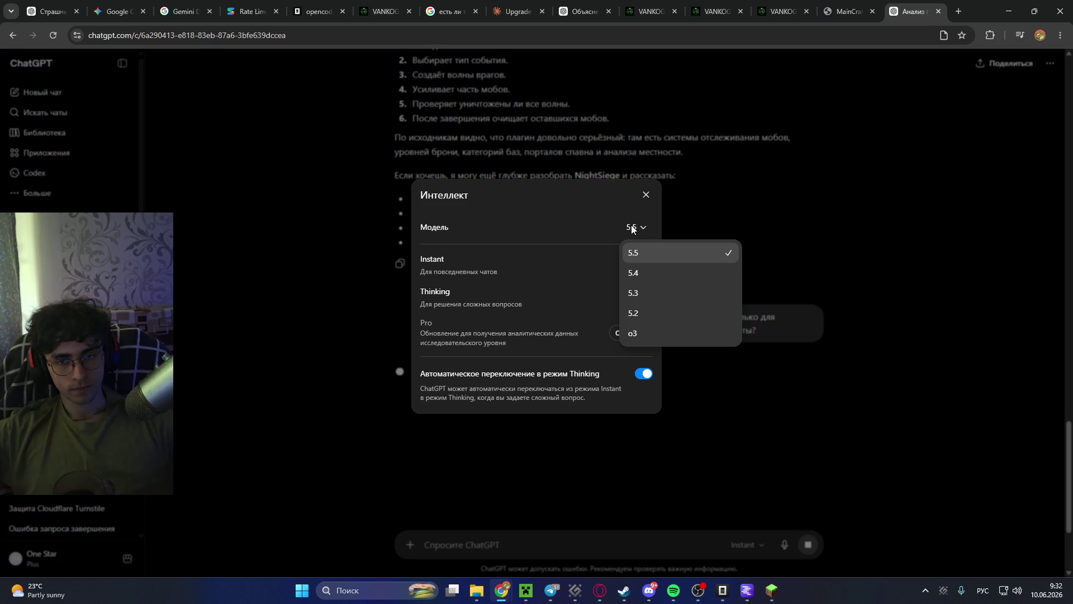
click(569, 220)
click(643, 200)
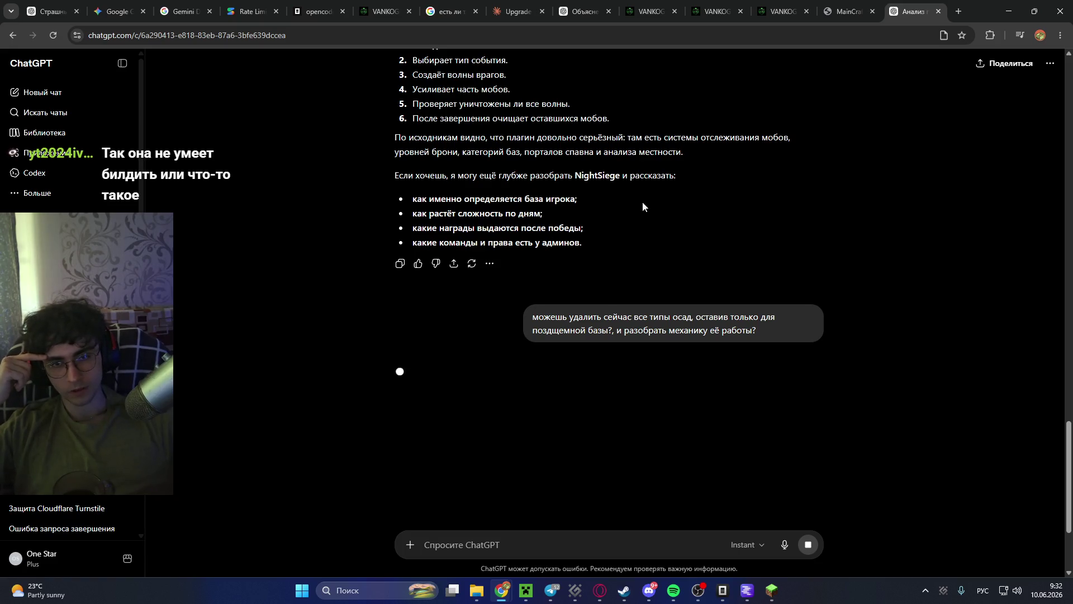
scroll(642, 203, up, 15)
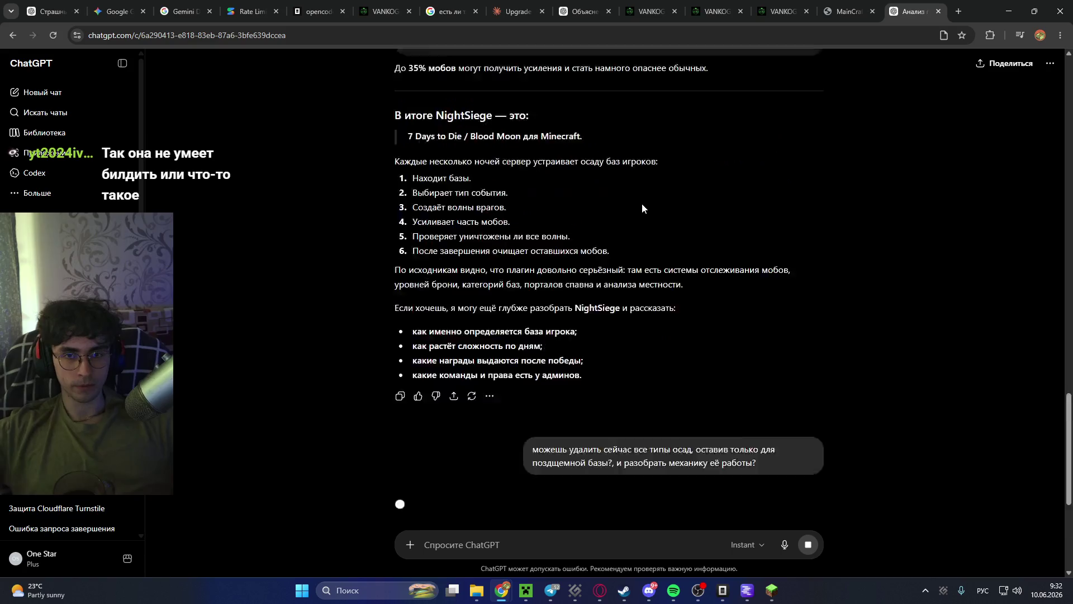
scroll(643, 213, up, 15)
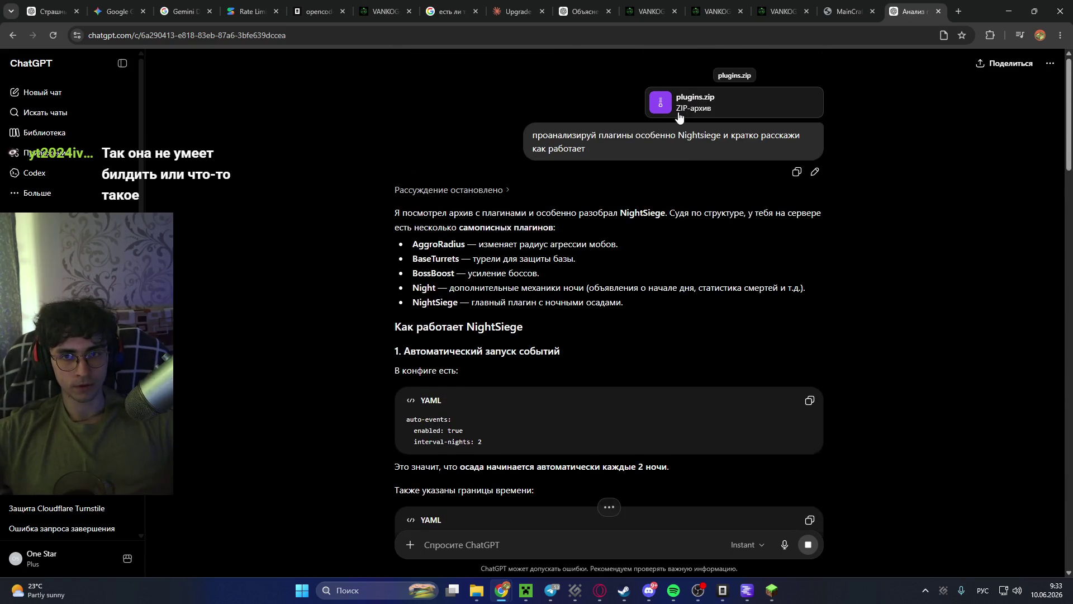
scroll(729, 314, down, 13)
scroll(729, 310, down, 15)
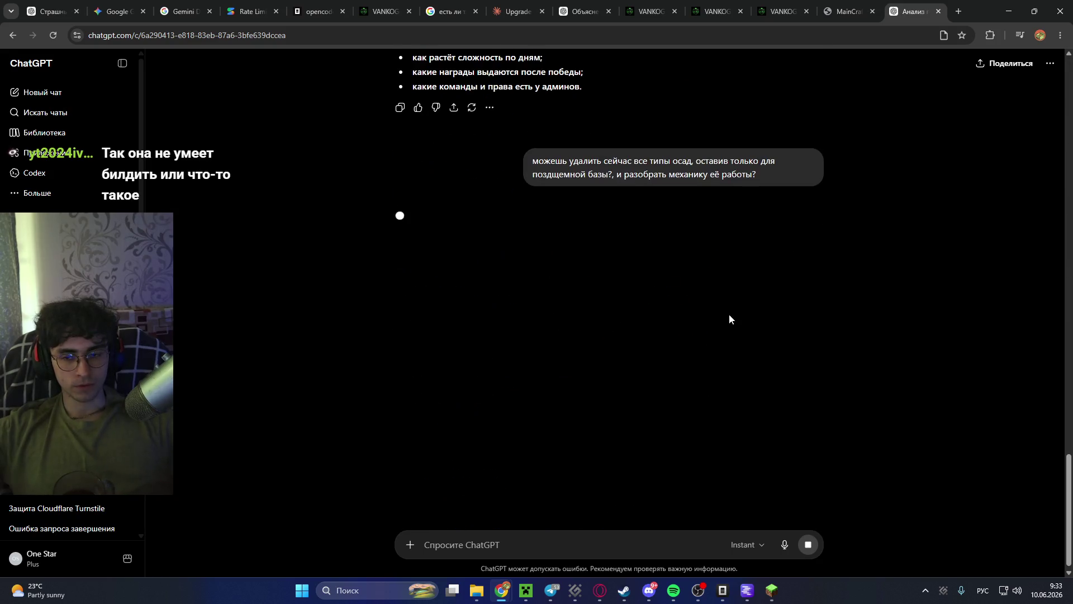
mouse_move(591, 150)
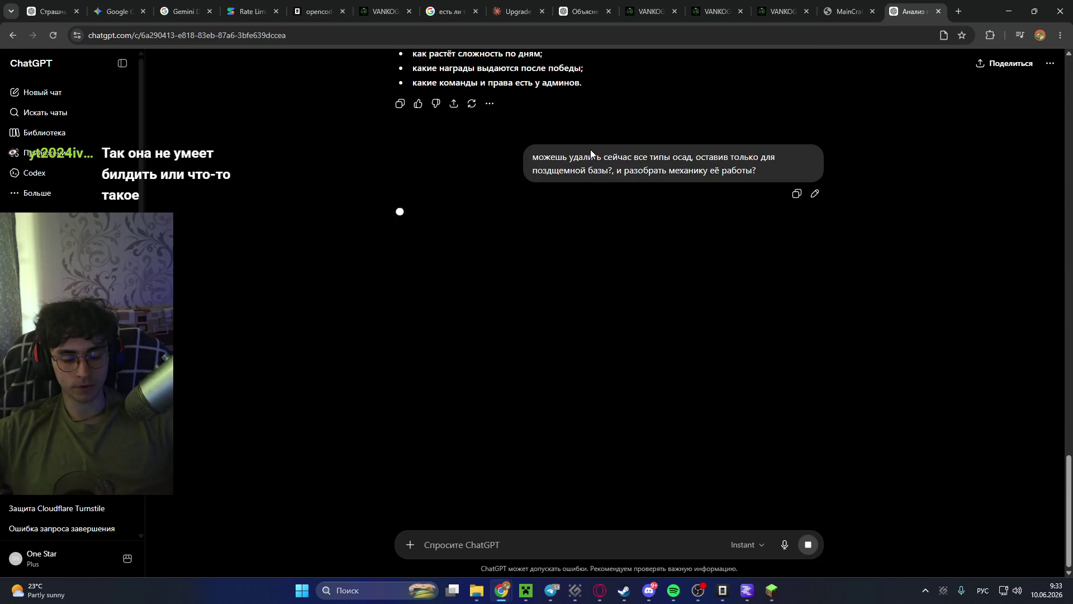
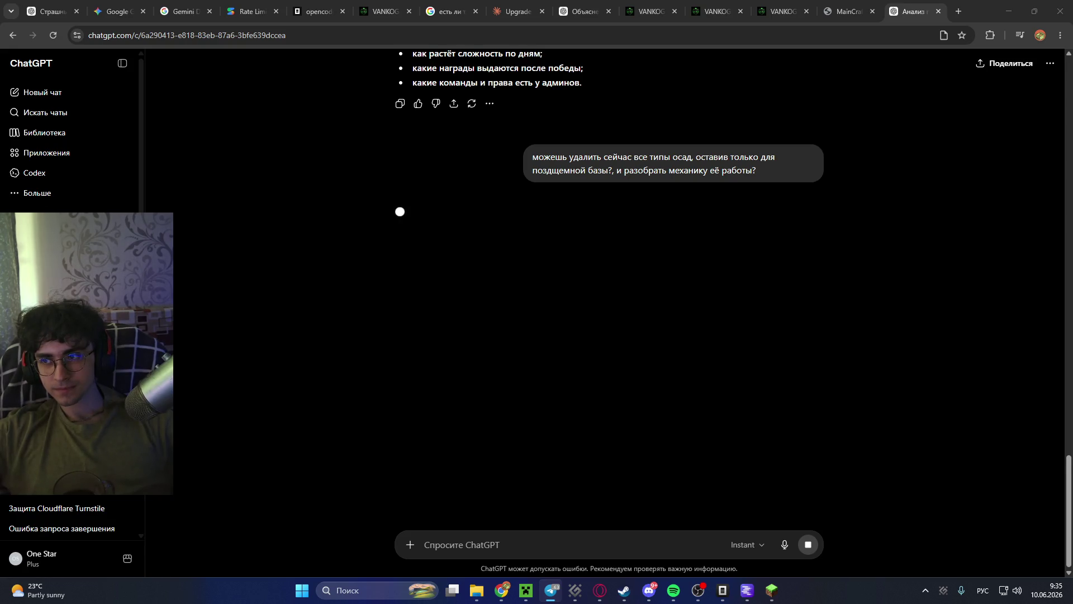
Copy the text of the unanswered siege question in the chat.
key(alt+Tab)
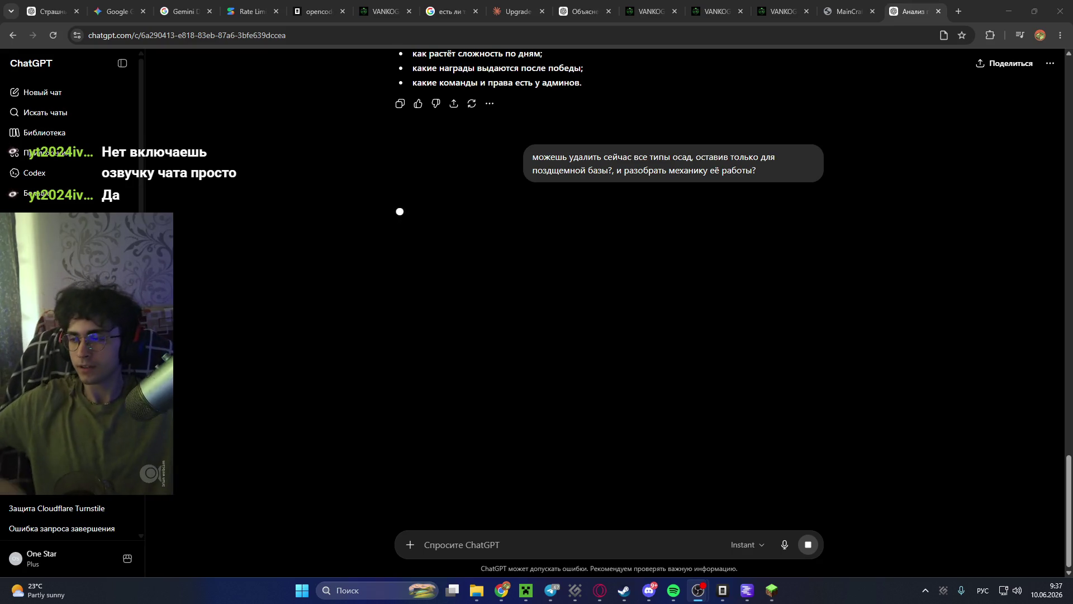
key(alt+Tab)
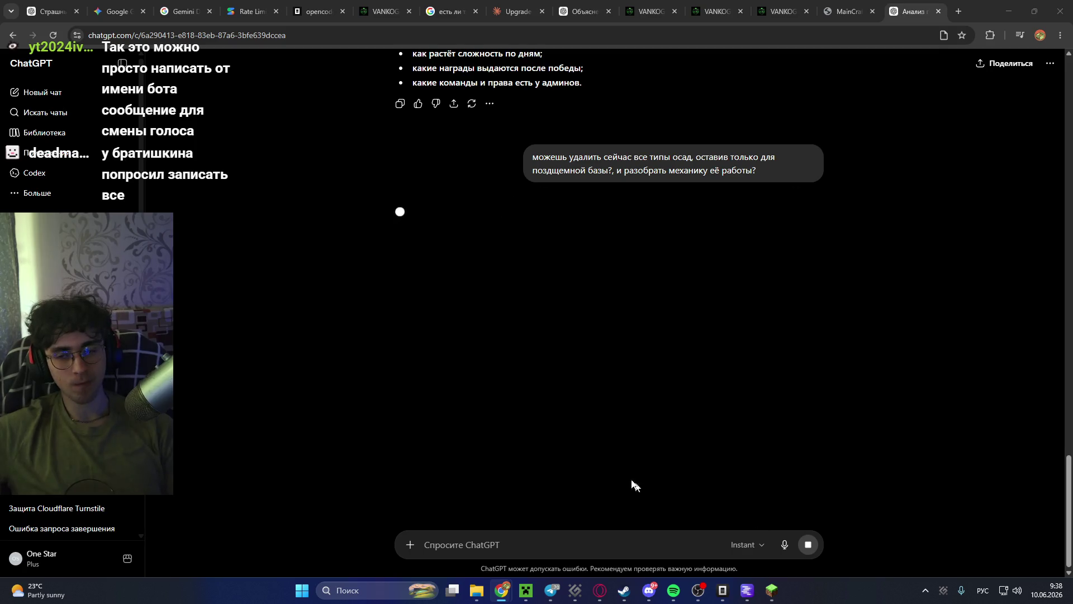
scroll(603, 195, up, 1)
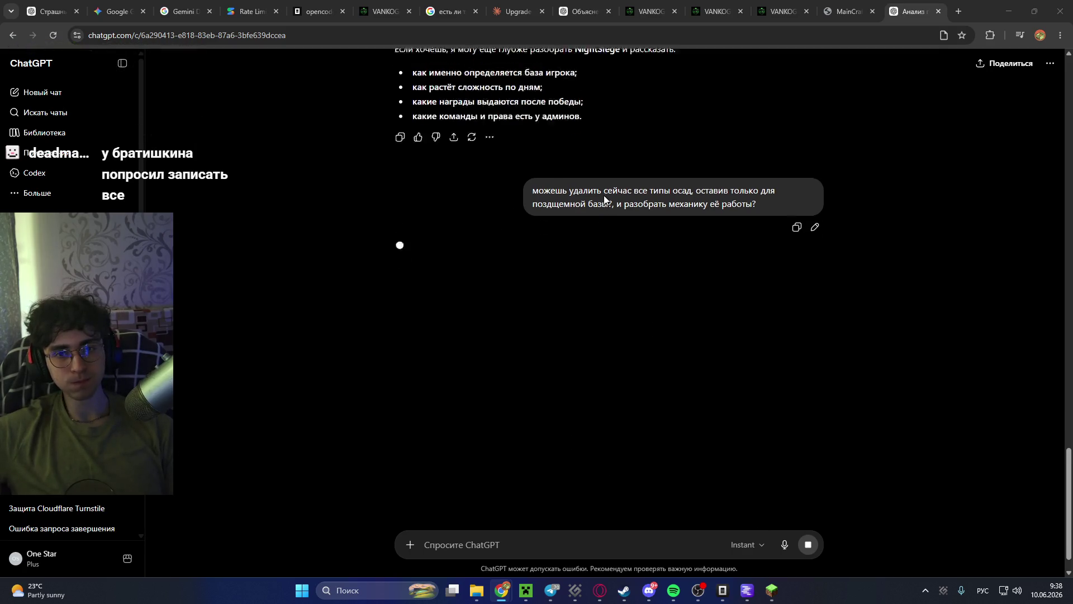
scroll(604, 195, up, 3)
triple_click(630, 358)
right_click(630, 360)
click(664, 372)
click(808, 545)
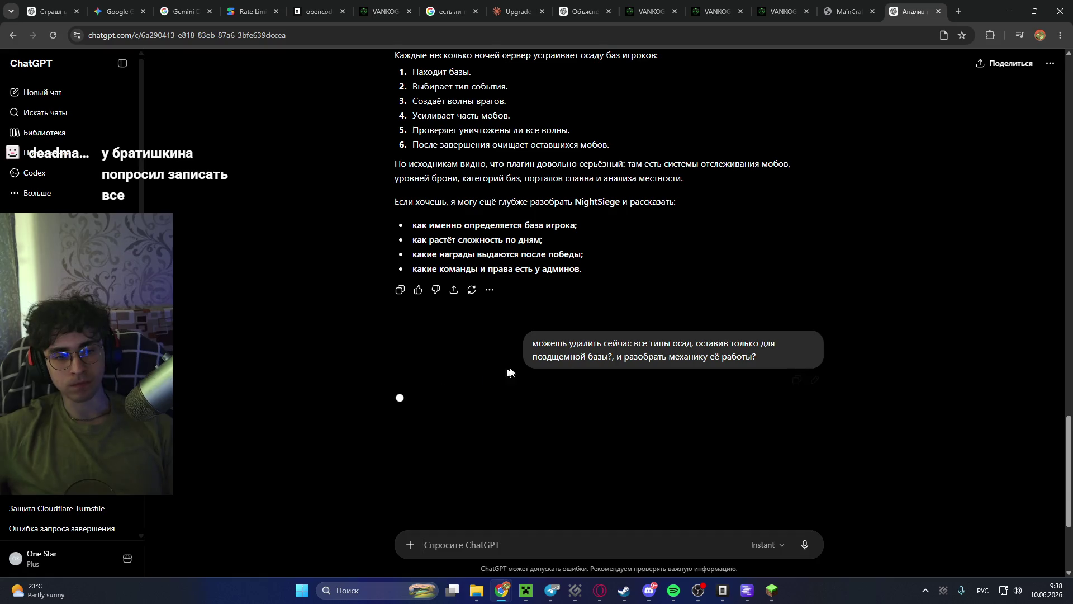
Rewrite the question as 'ты делать правки в архиве можешь?' and resend it.
click(814, 380)
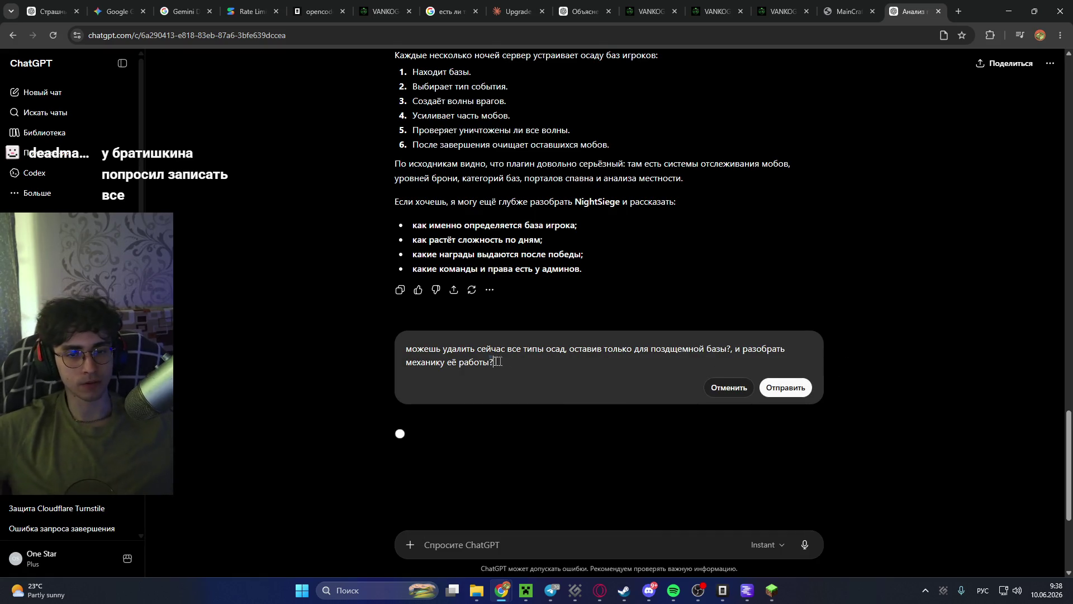
drag(506, 361, 402, 349)
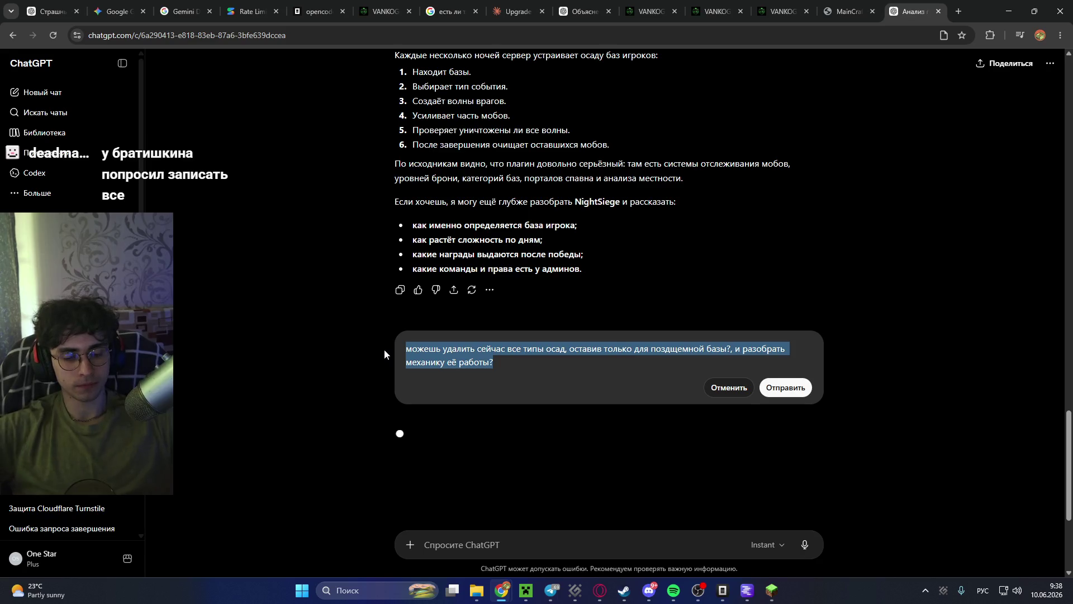
text(ты делать првки в архиве мое)
key(BackSpace)
text(жешь?)
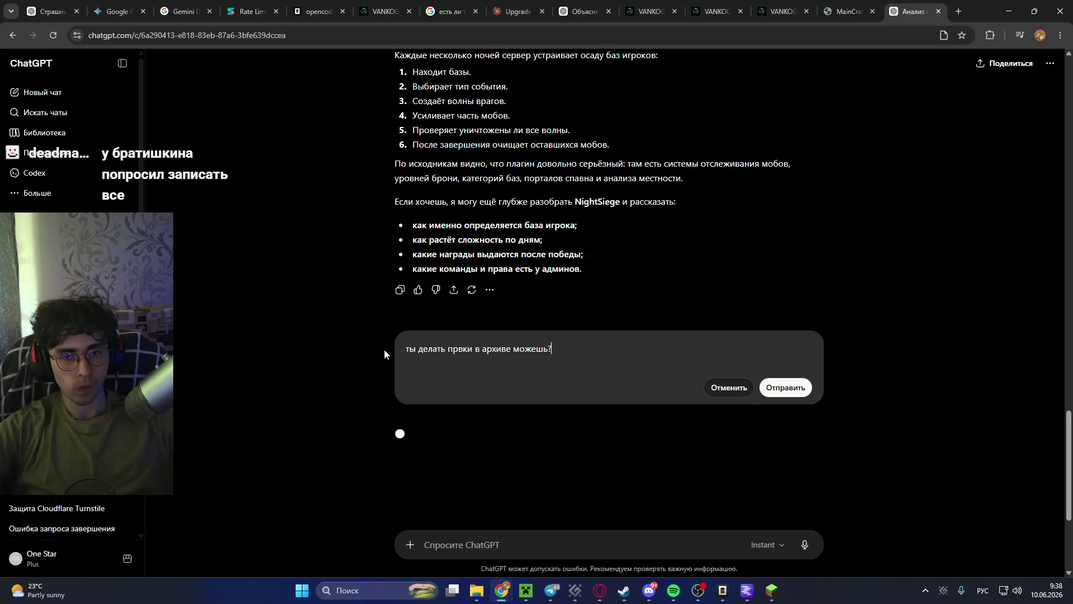
click(794, 386)
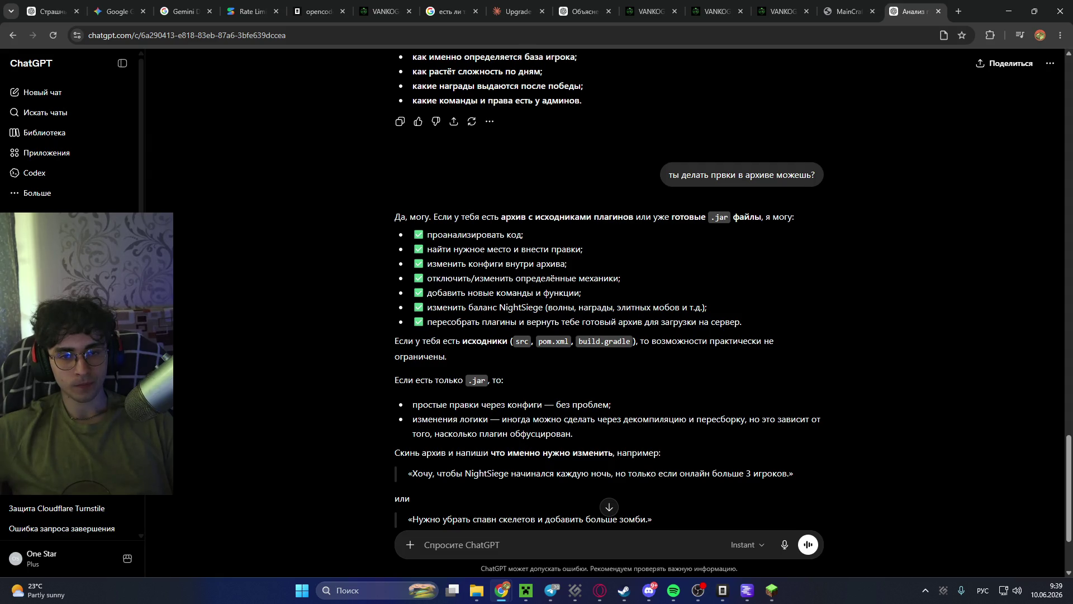
Scroll through ChatGPT's reply on editing plugin archives and .jar files.
scroll(609, 297, down, 1)
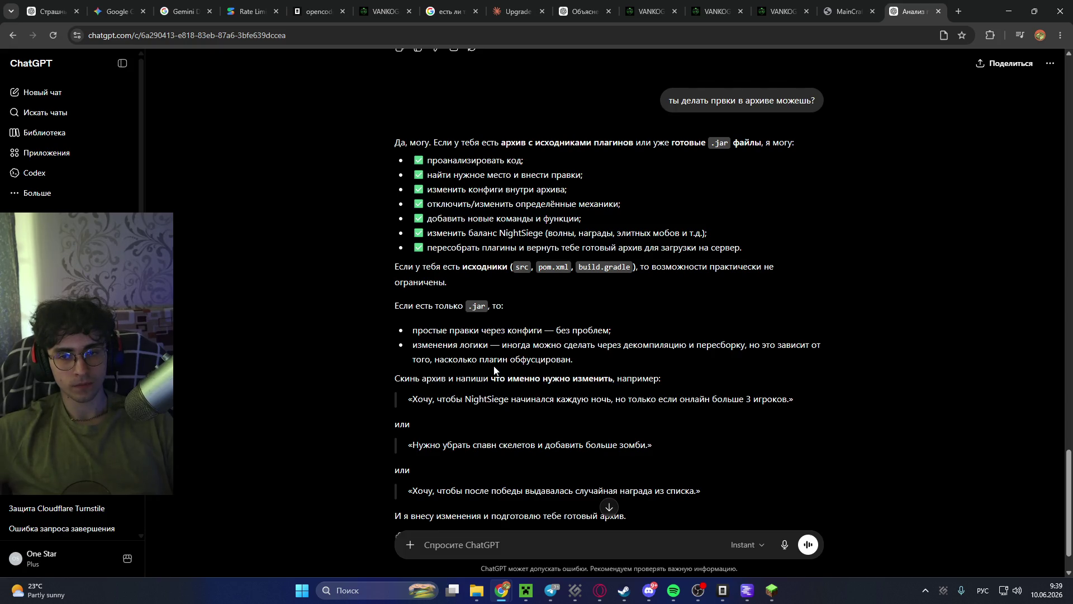
scroll(494, 370, down, 1)
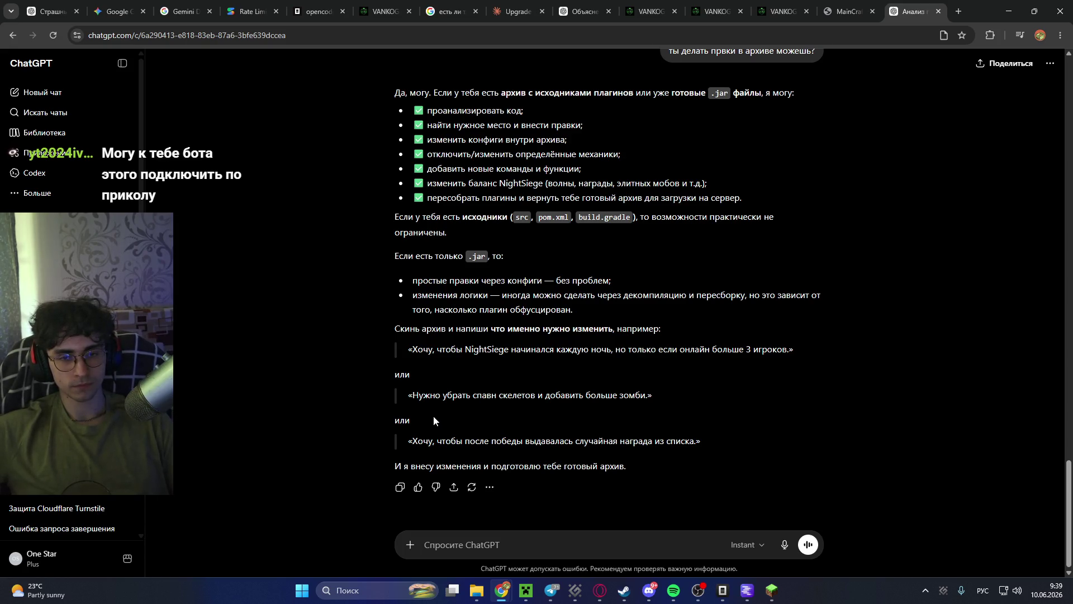
scroll(433, 414, up, 1)
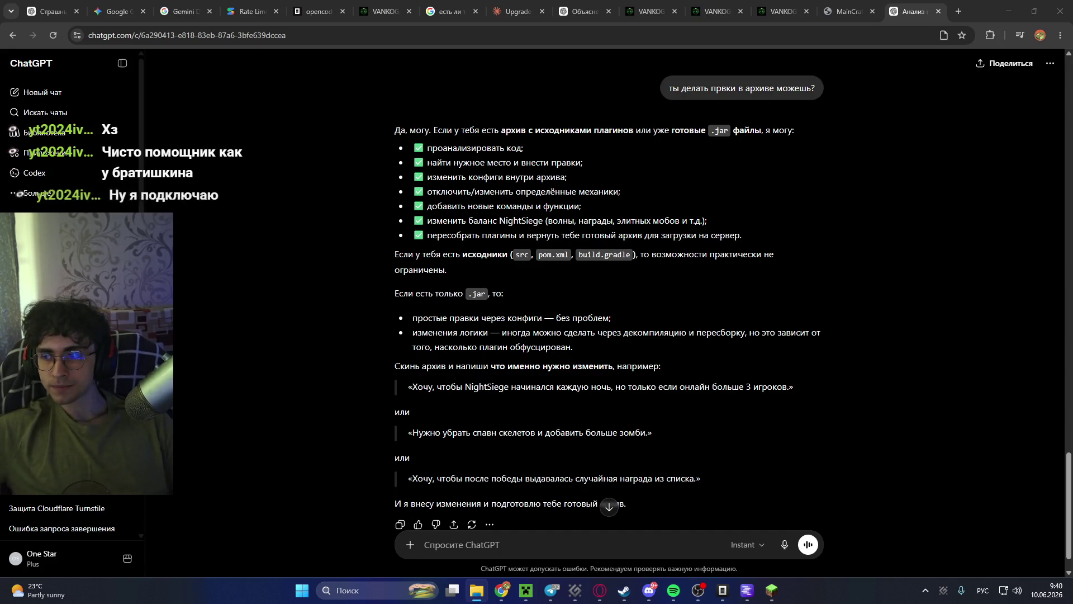
Attach plugins.zip to a new message, retrying after the first upload fails.
drag(640, 498, 496, 452)
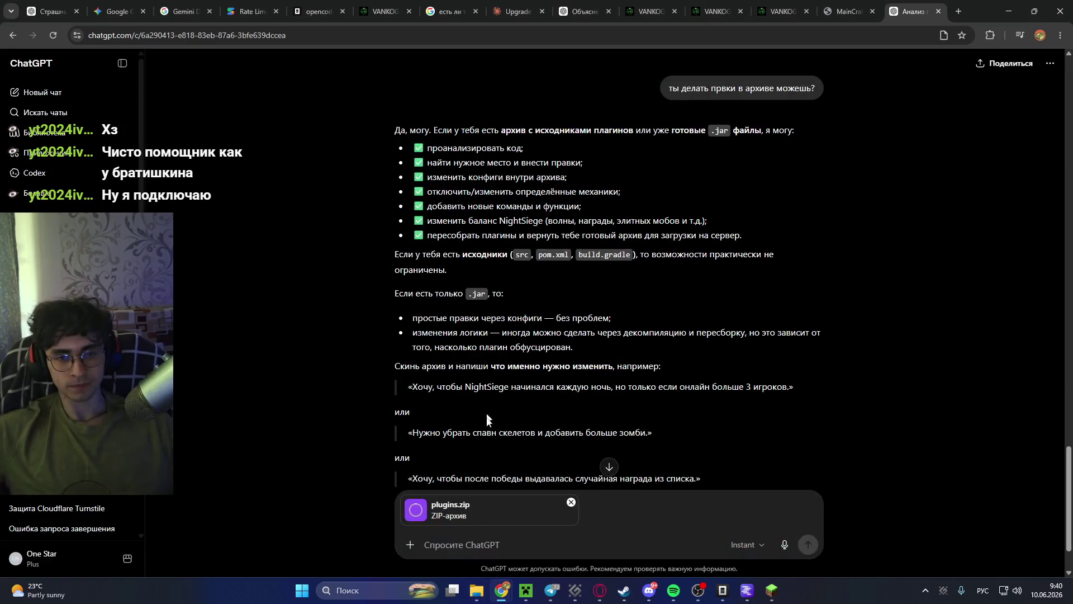
text(вот а)
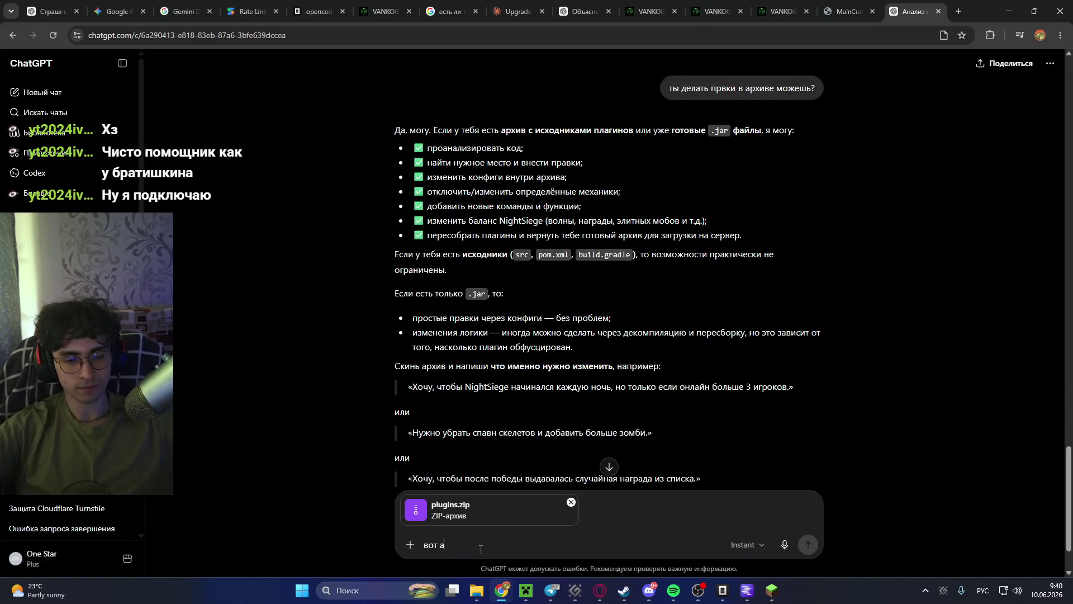
text(рхив)
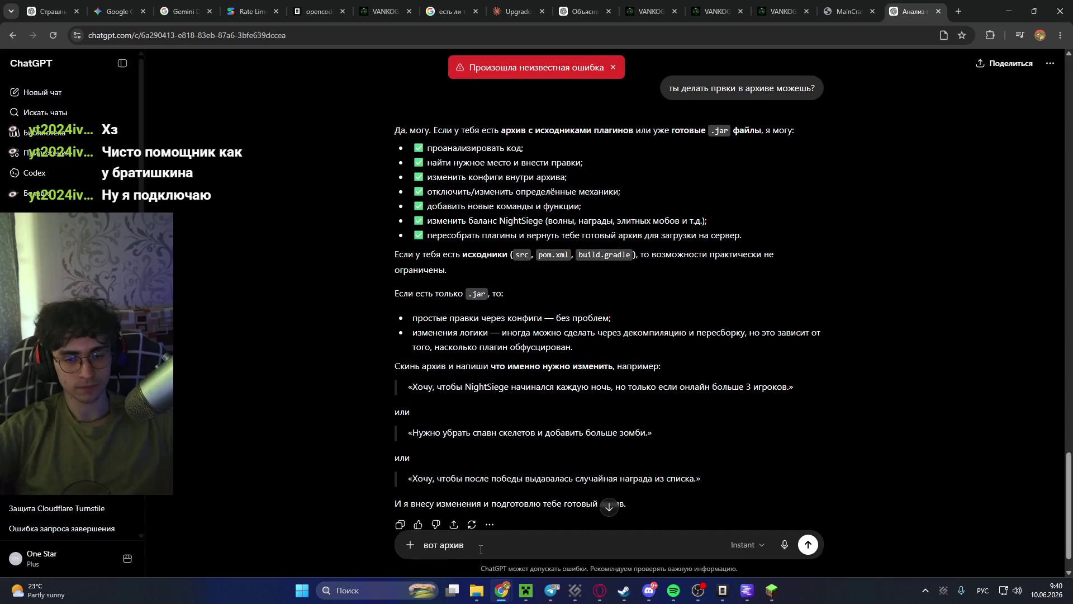
key(BackSpace)
key(BackSpace)
key(BackSpace)
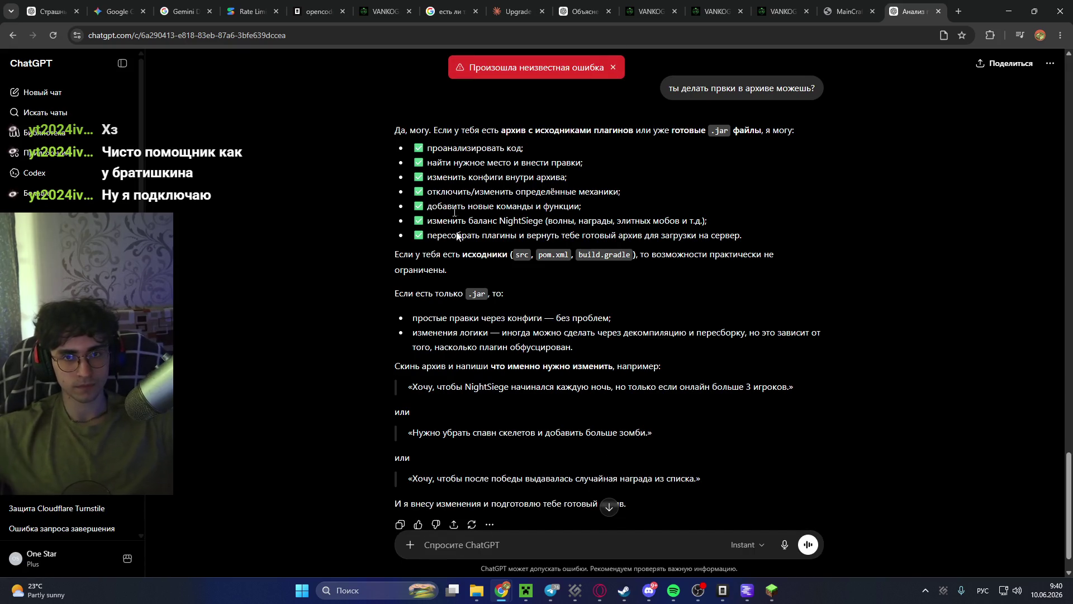
scroll(489, 279, down, 1)
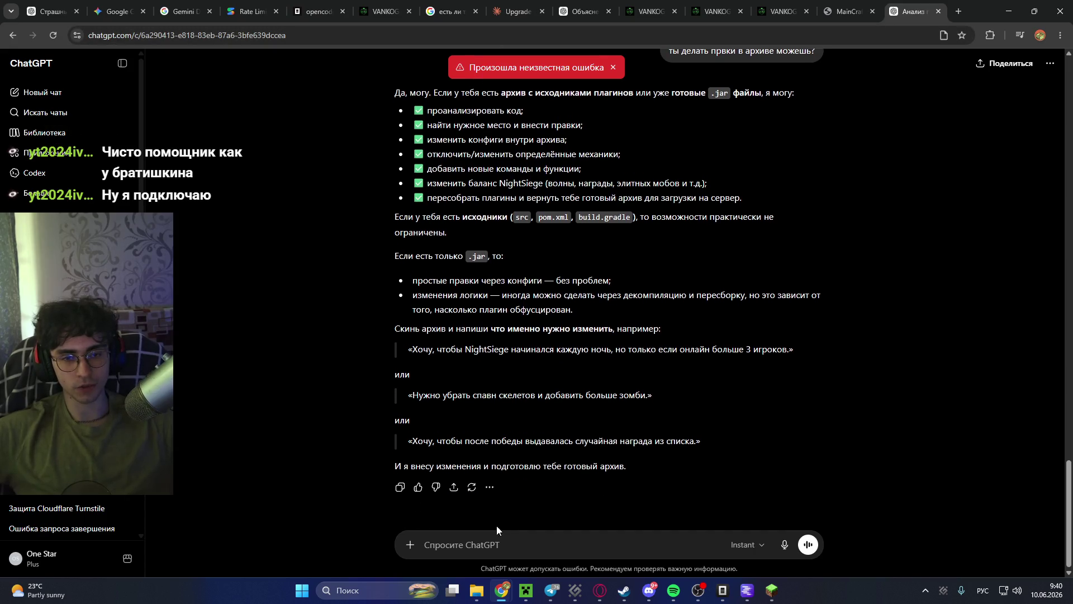
mouse_move(618, 510)
mouse_down()
mouse_move(606, 527)
mouse_move(462, 470)
mouse_up()
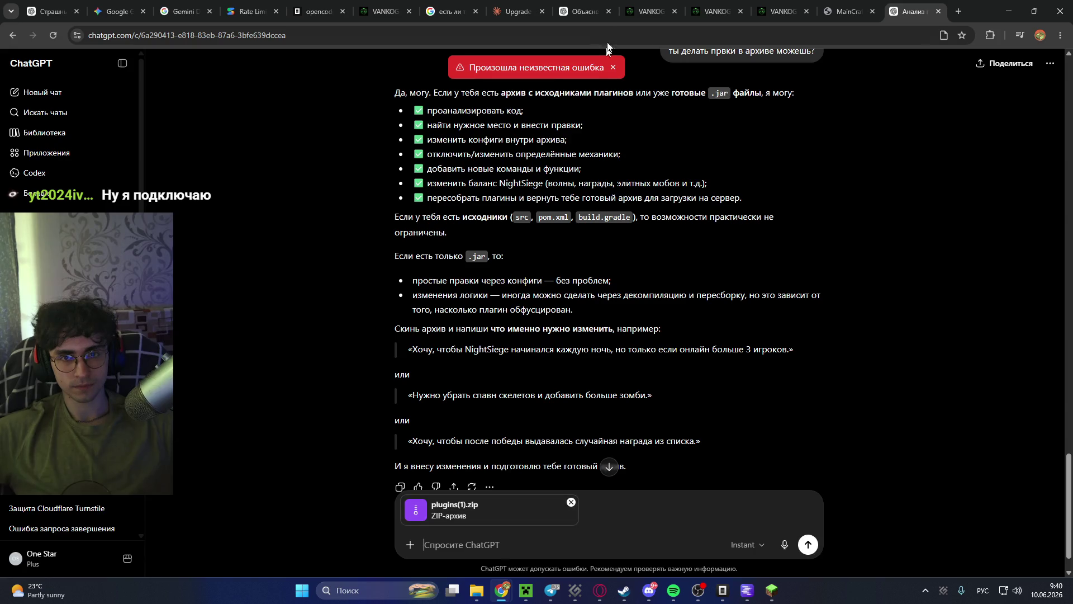
click(613, 67)
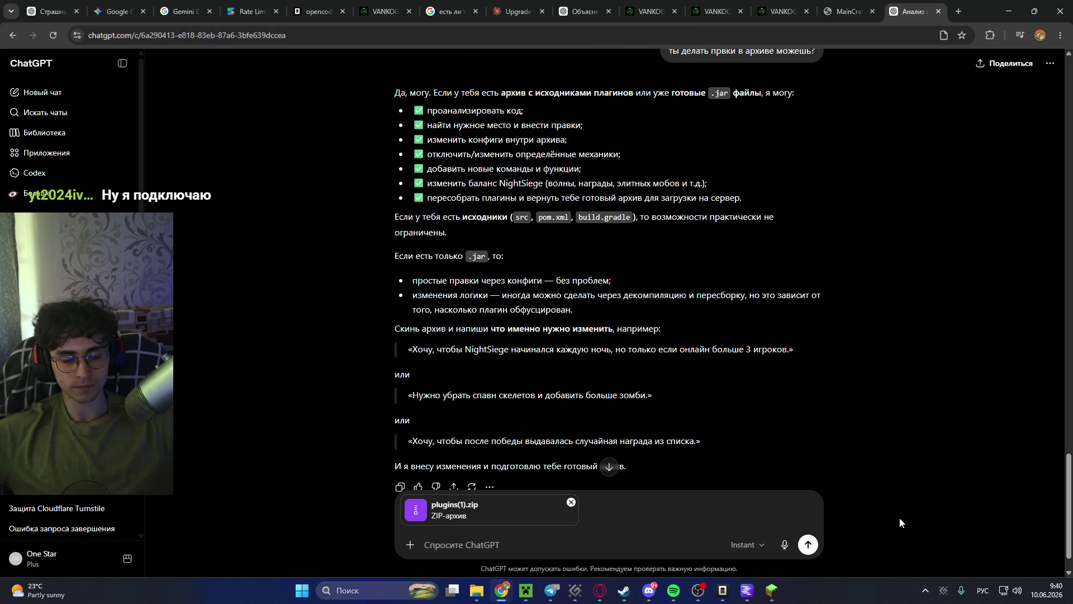
Send plugins(1).zip asking to remove the siege types and keep only the underground siege.
text(вот тут )
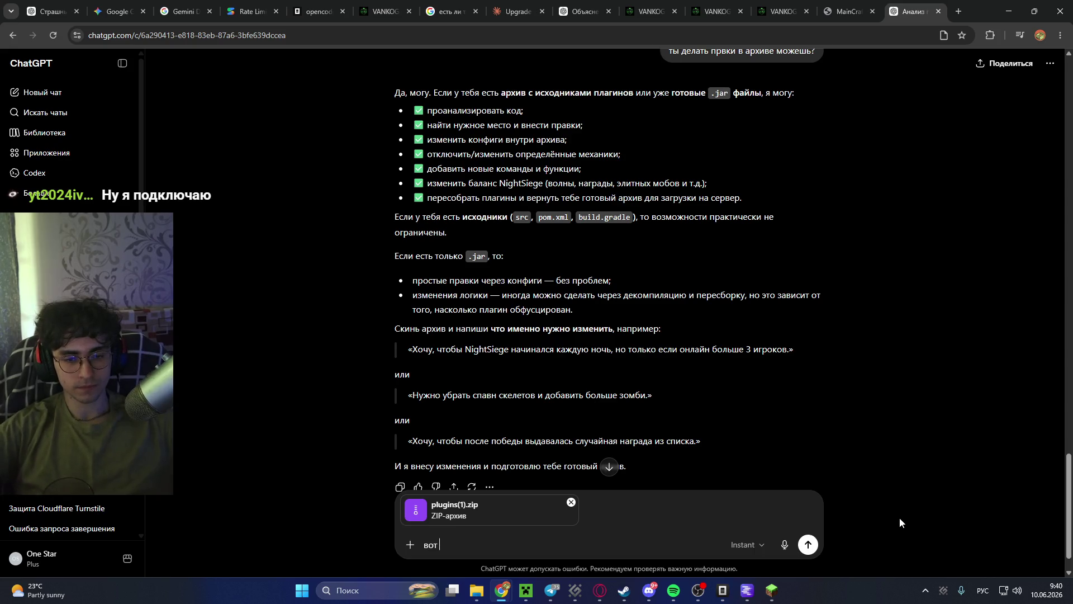
text(в плагине по с)
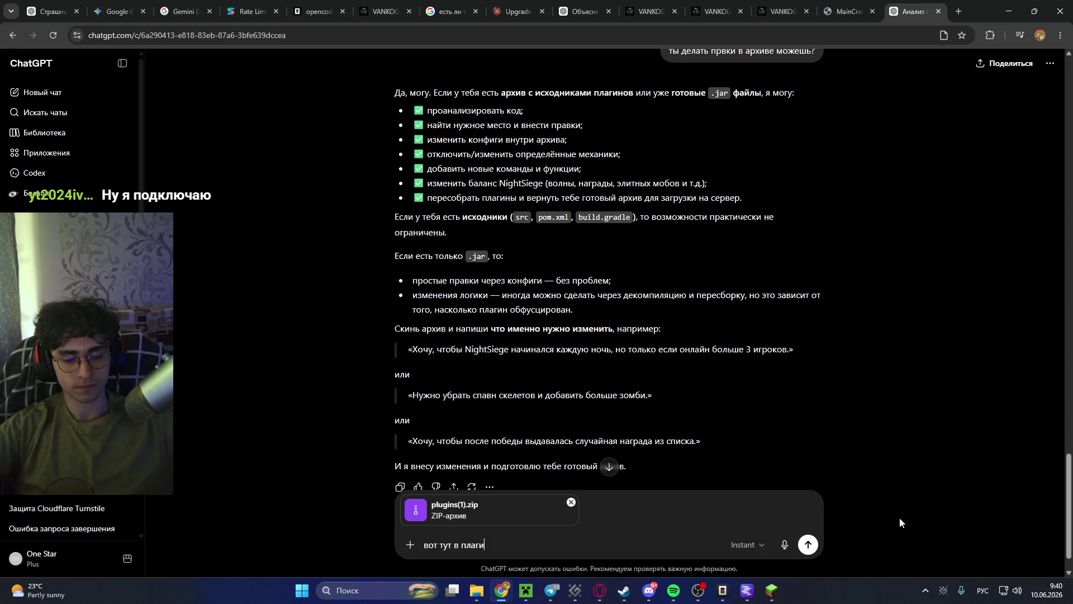
text(оадам убери )
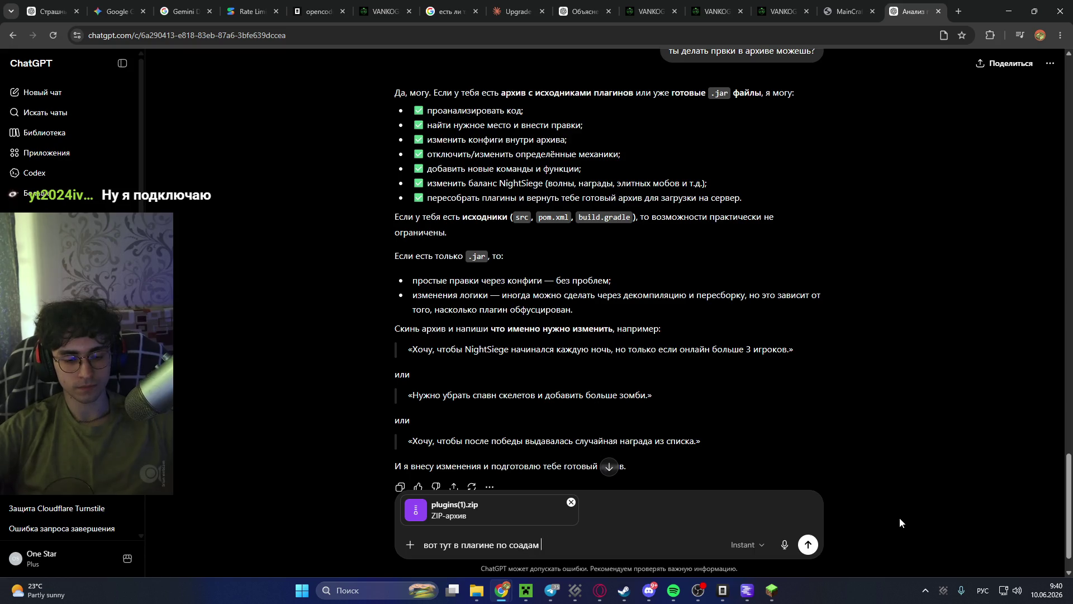
text(их типы, )
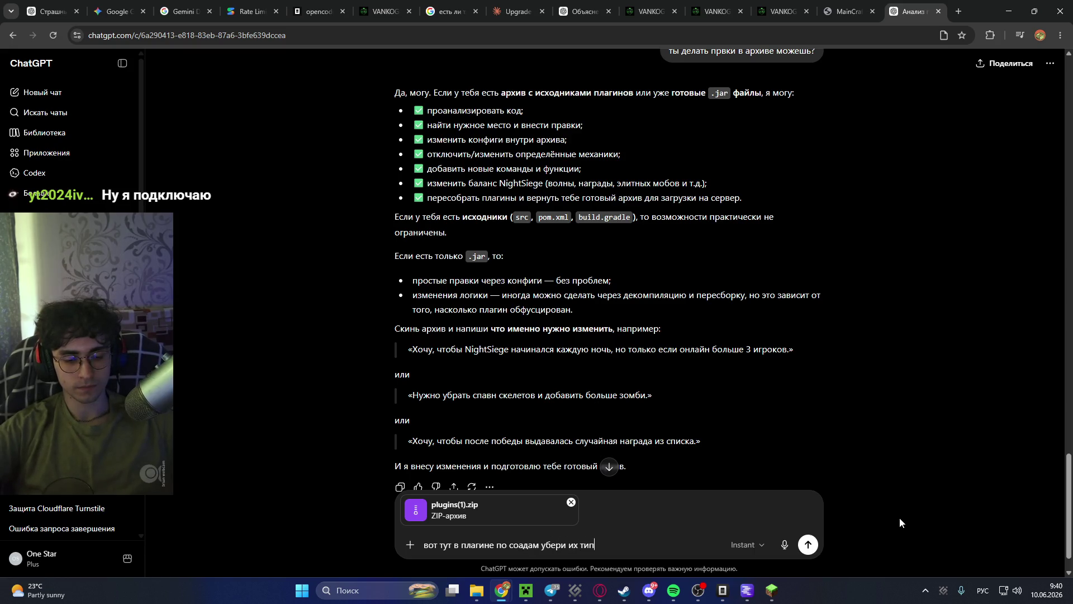
text(оставь толь)
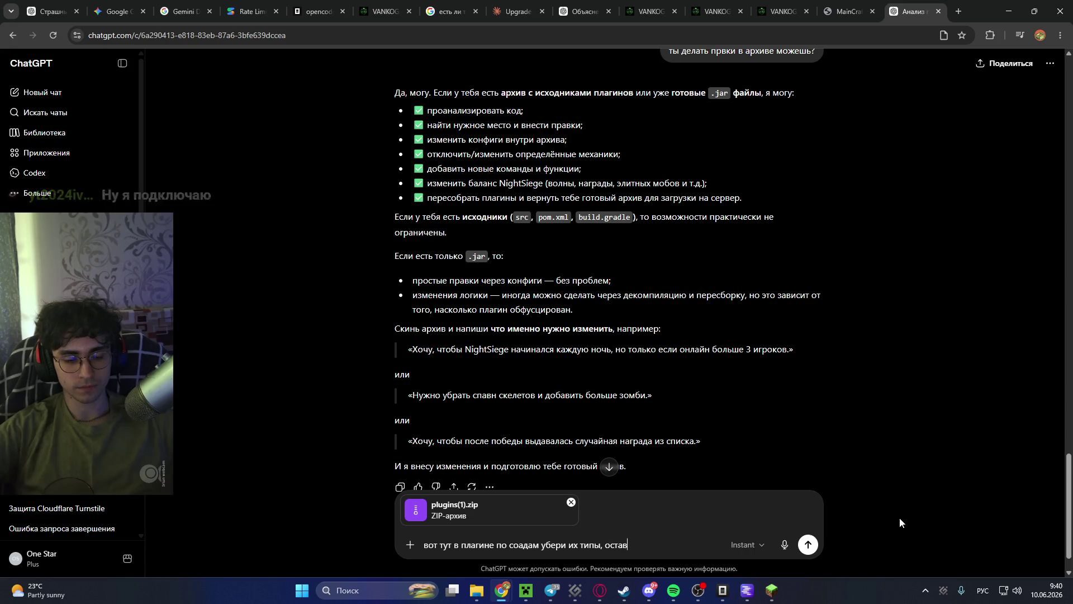
text(ко подземный )
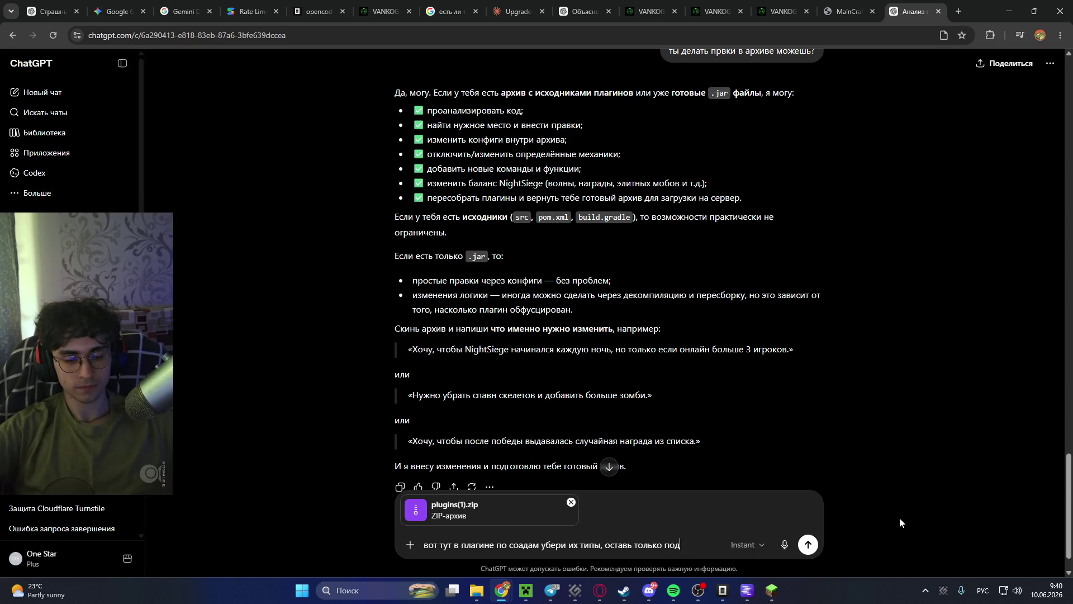
text(тип осады)
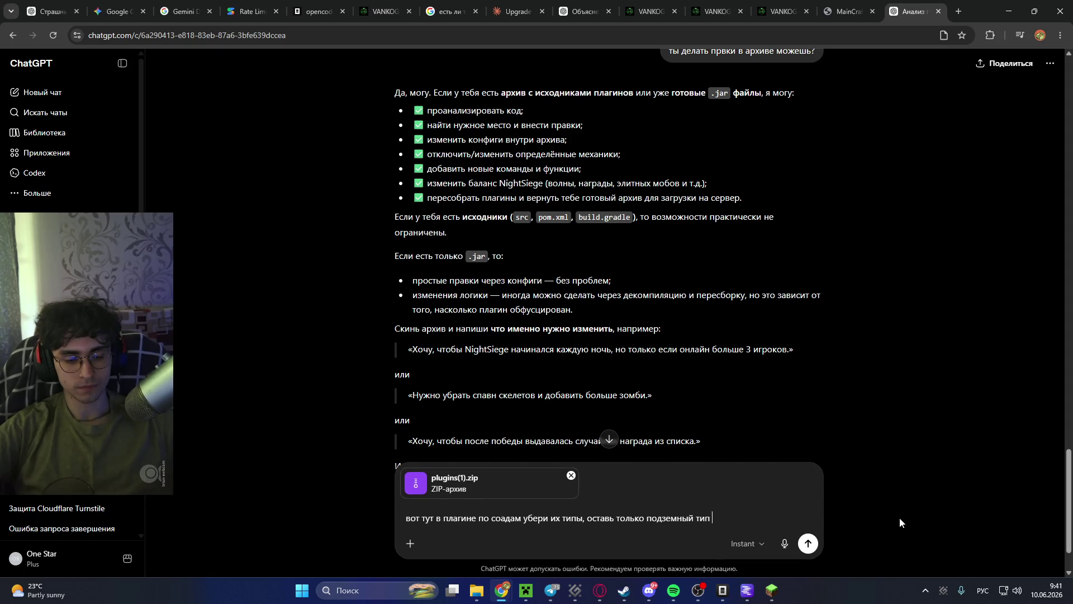
click(807, 544)
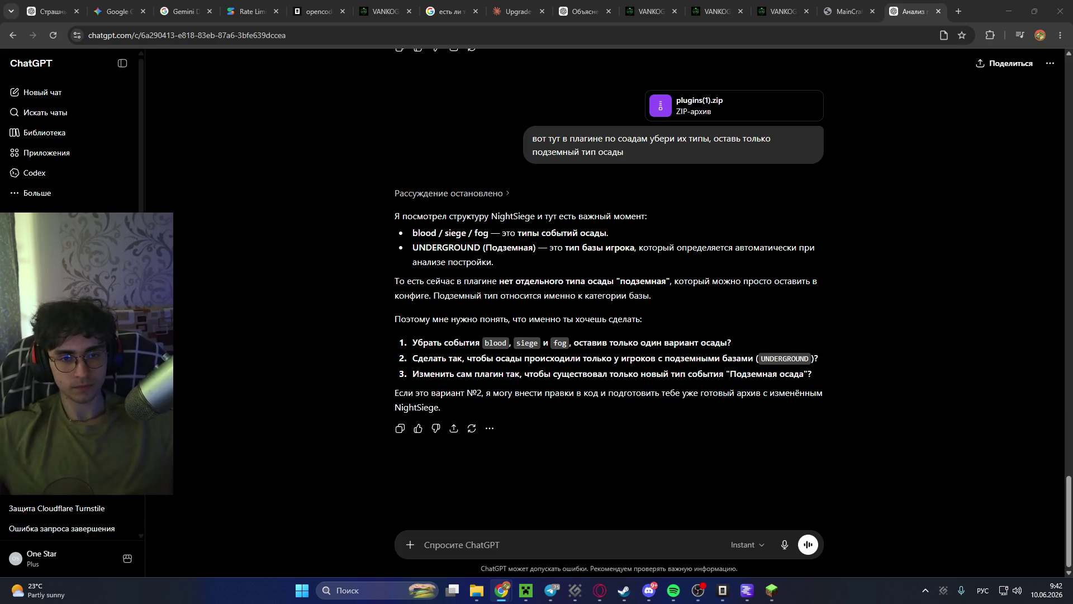
Read ChatGPT's three proposed NightSiege changes and begin a reply.
click(478, 546)
Reply asking to remove all siege types and bind the underground siege to underground bases.
text(убери все типы, и)
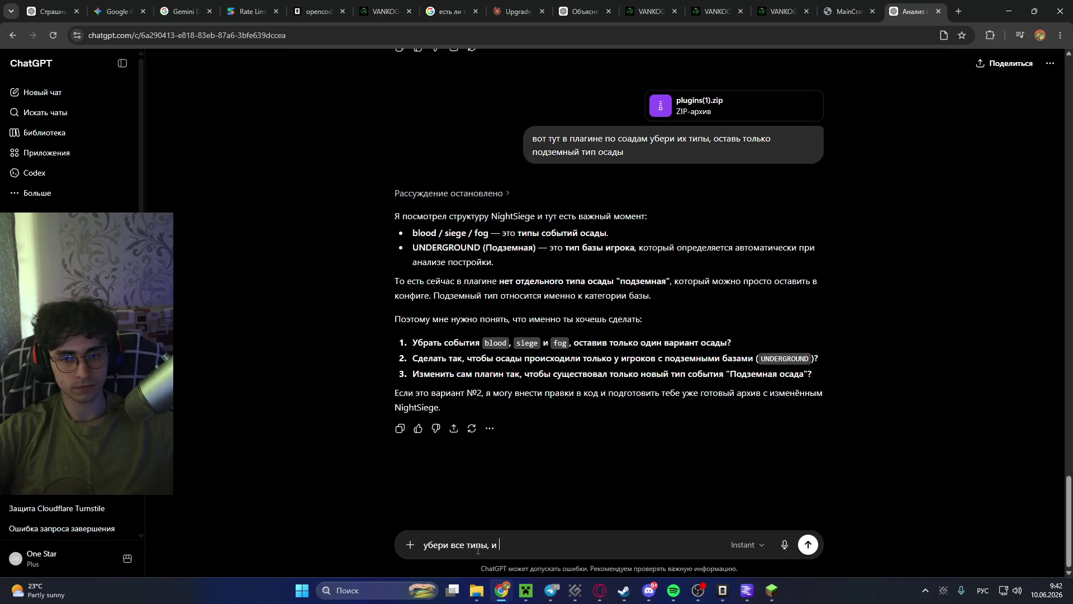
text(сделай и)
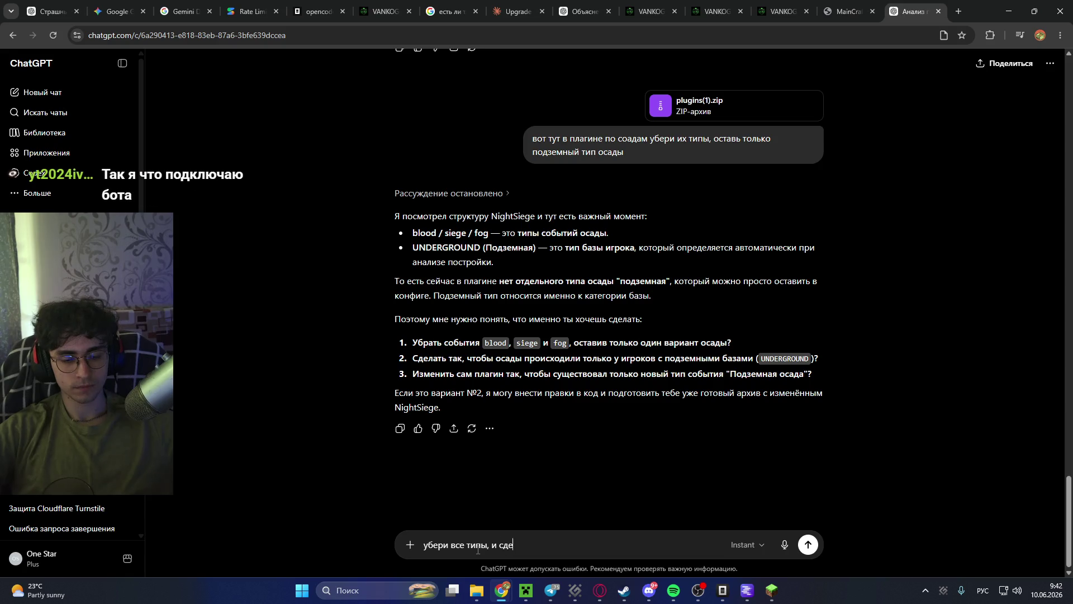
text(менно 3й)
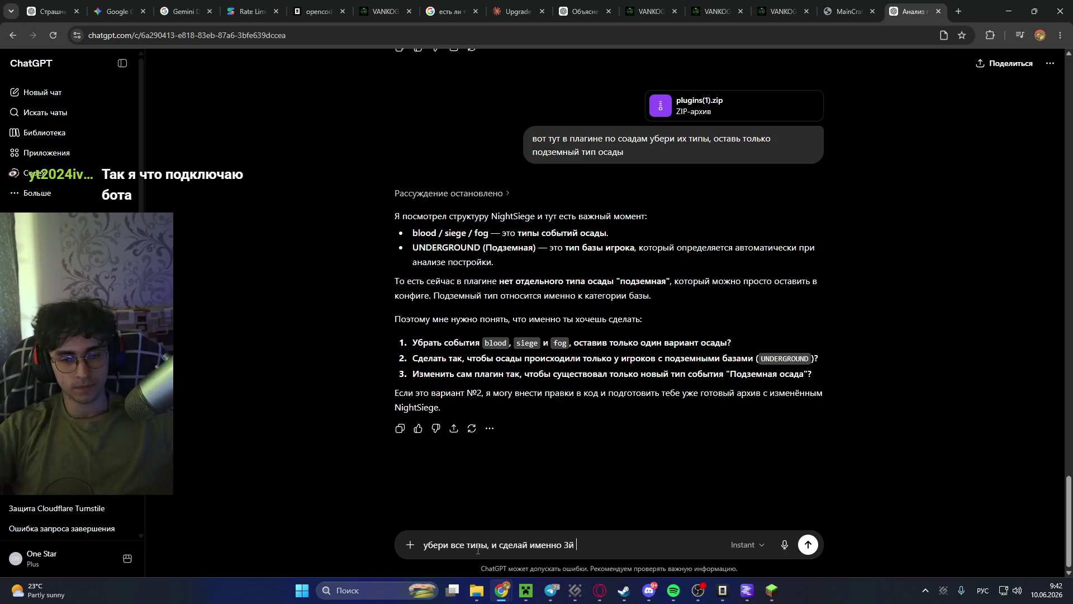
key(BackSpace)
key(BackSpace)
text(идпозд)
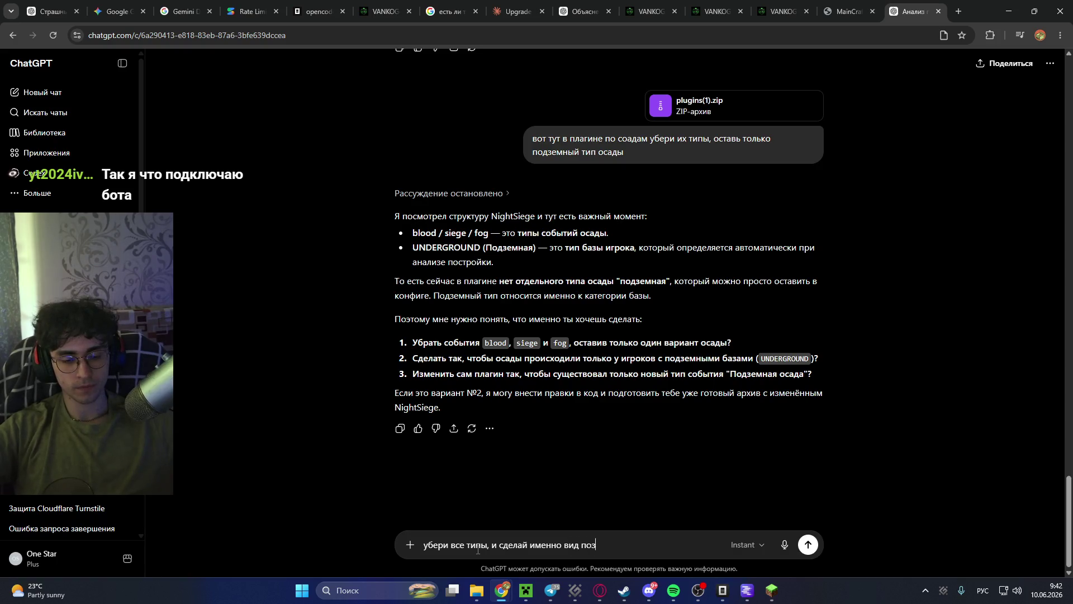
text(дземной осад)
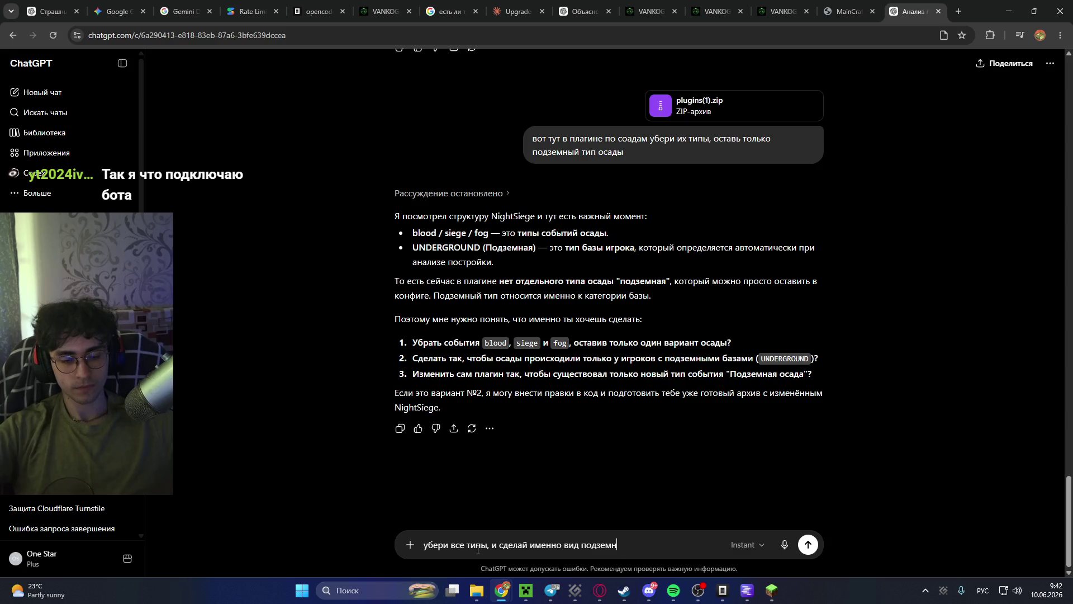
text(ы)
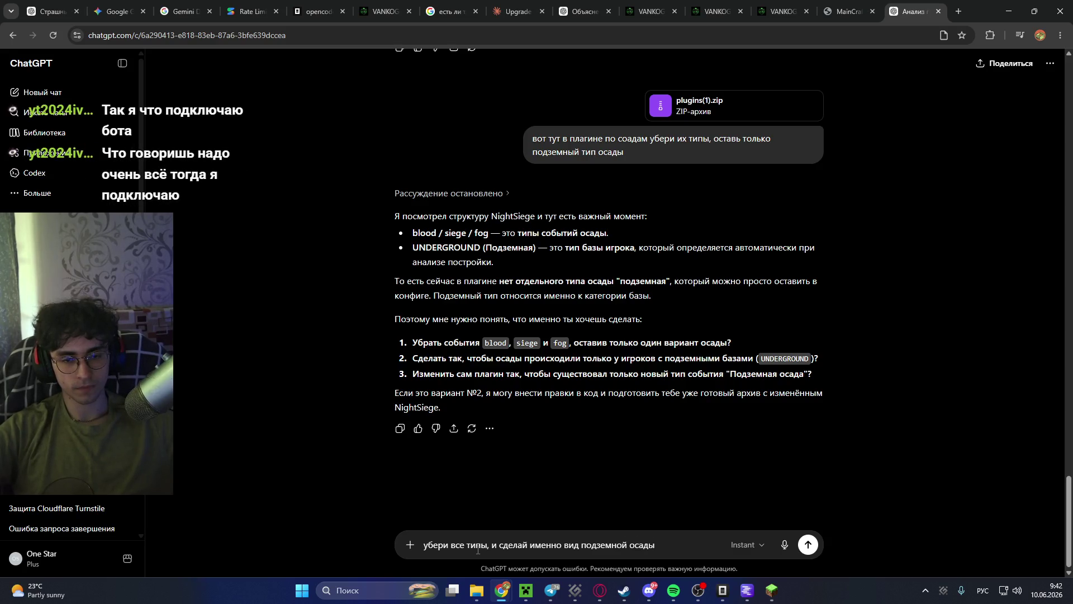
key(Left)
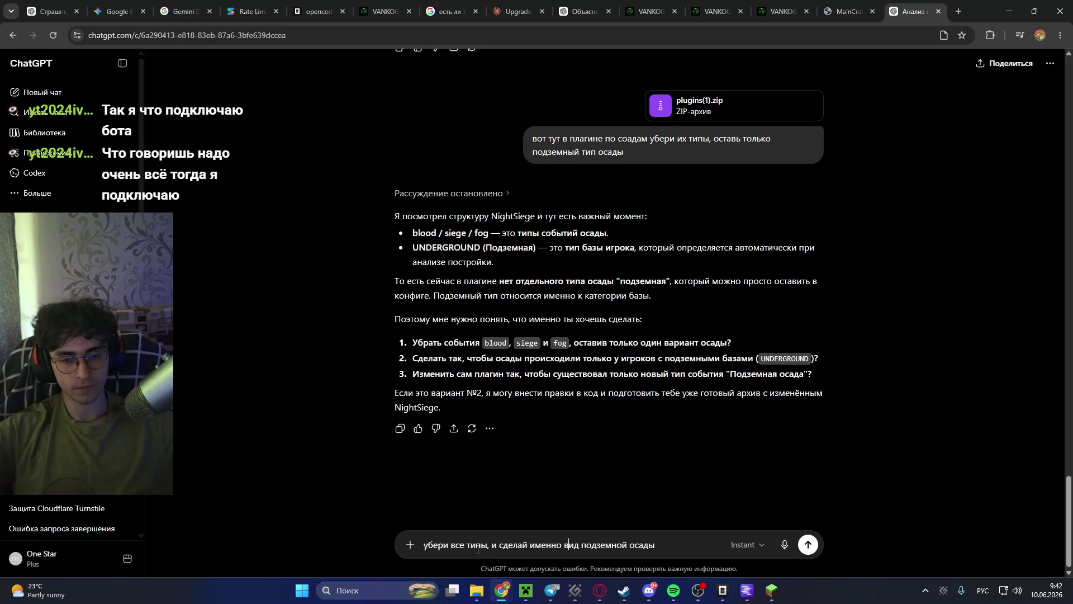
key(BackSpace)
key(BackSpace)
key(BackSpace)
text(тип)
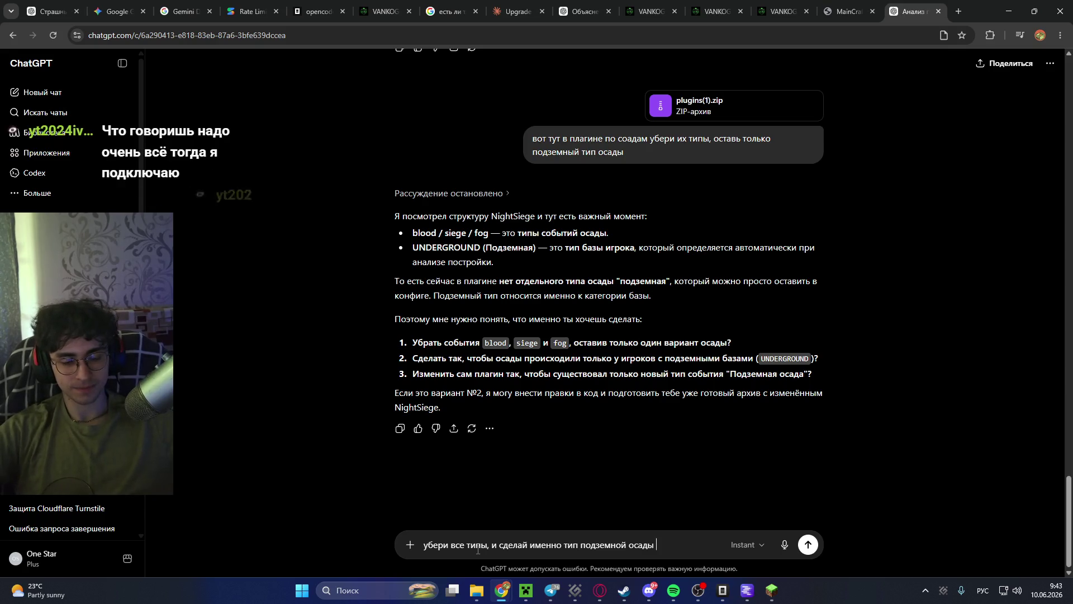
text(на подземный тип базы)
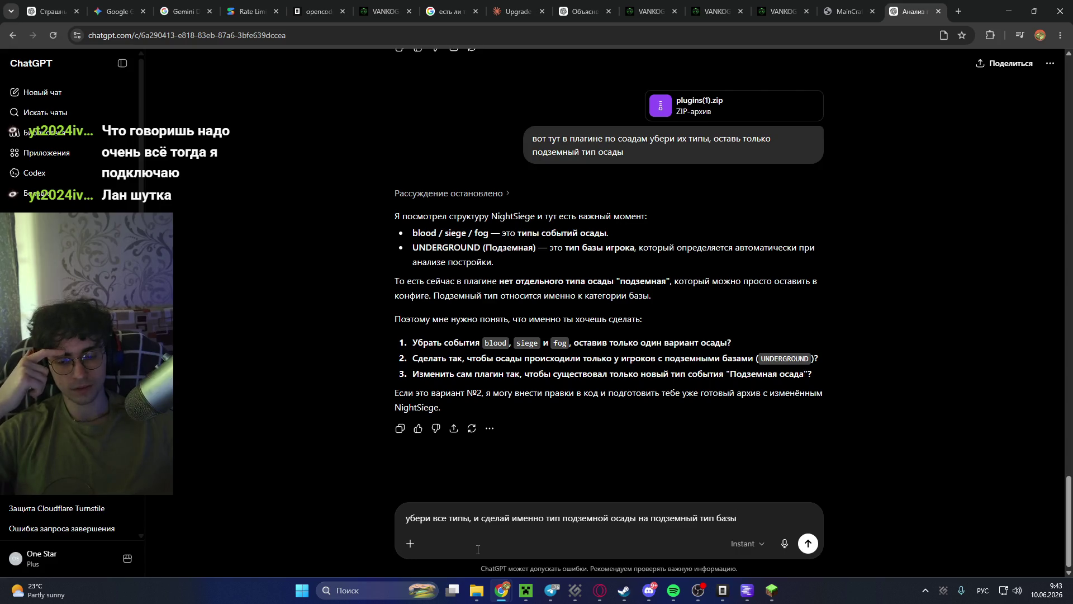
key(Return)
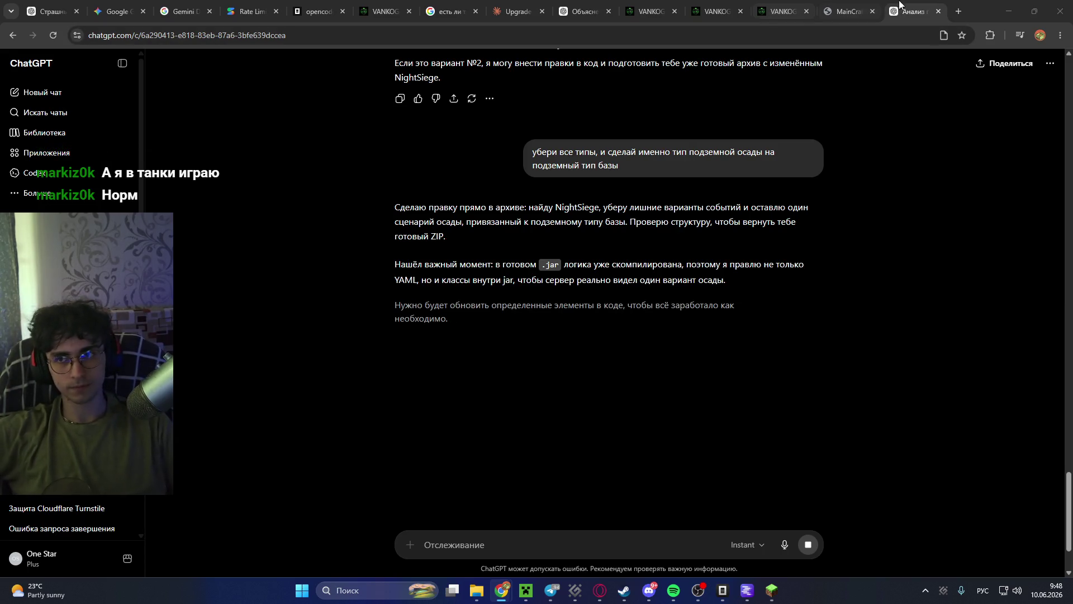
Let ChatGPT keep patching the NightSiege archive while opening a new browser tab.
click(958, 12)
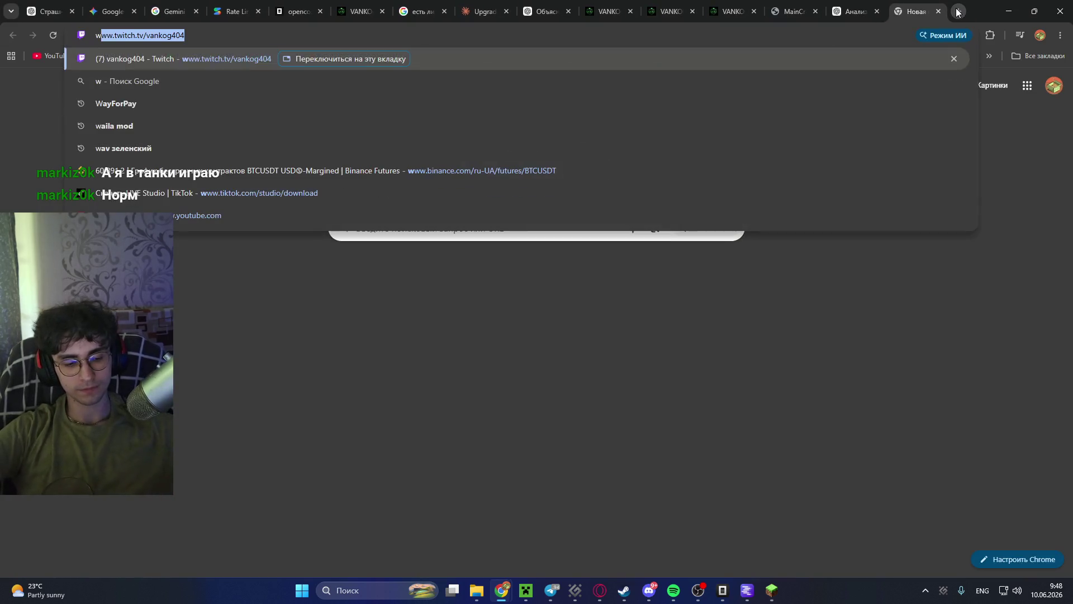
Search Google for 'webp 1920 1080 рабочий стол'.
key(alt+shift)
text(webmp)
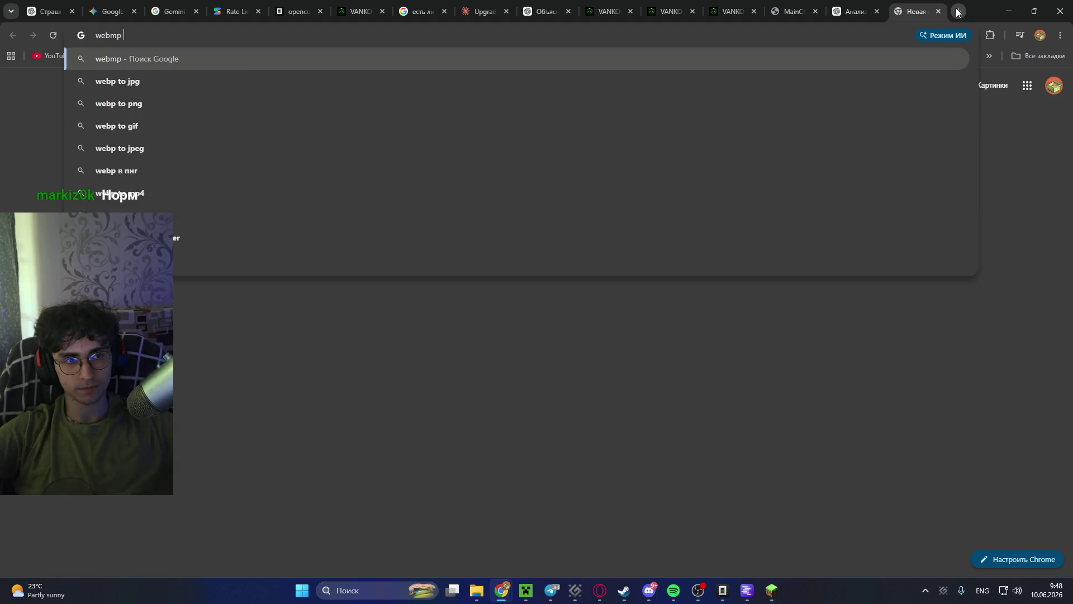
key(BackSpace)
key(BackSpace)
text(p )
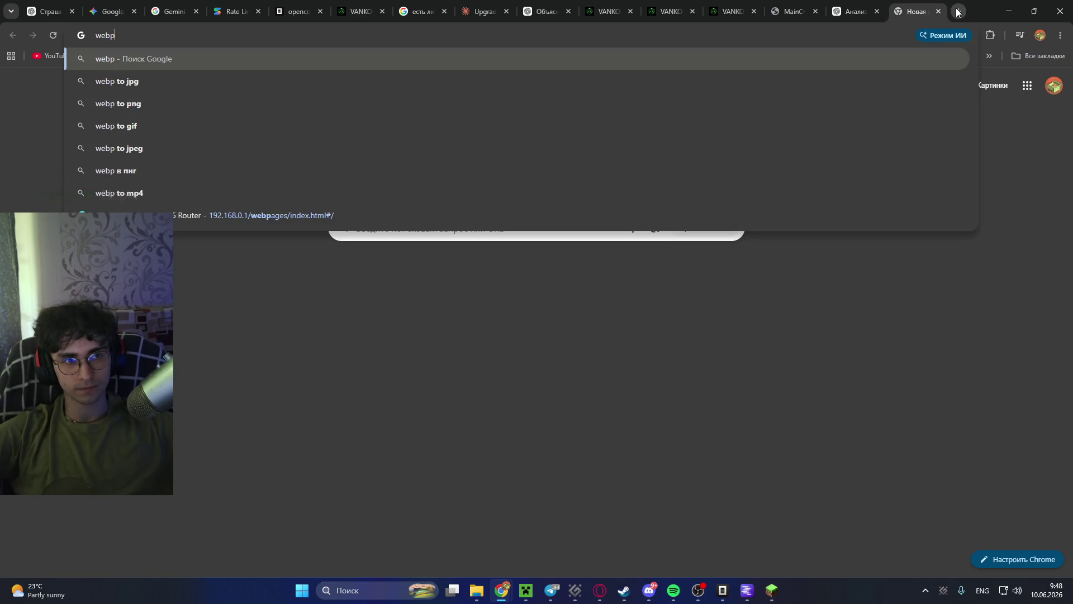
text(10)
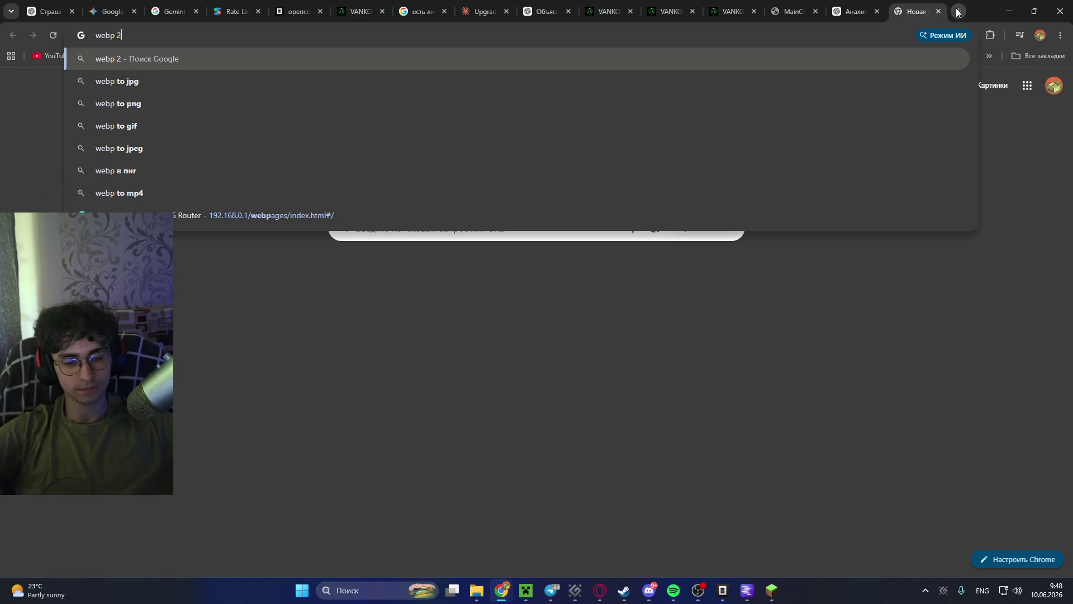
key(BackSpace)
key(BackSpace)
text(920)
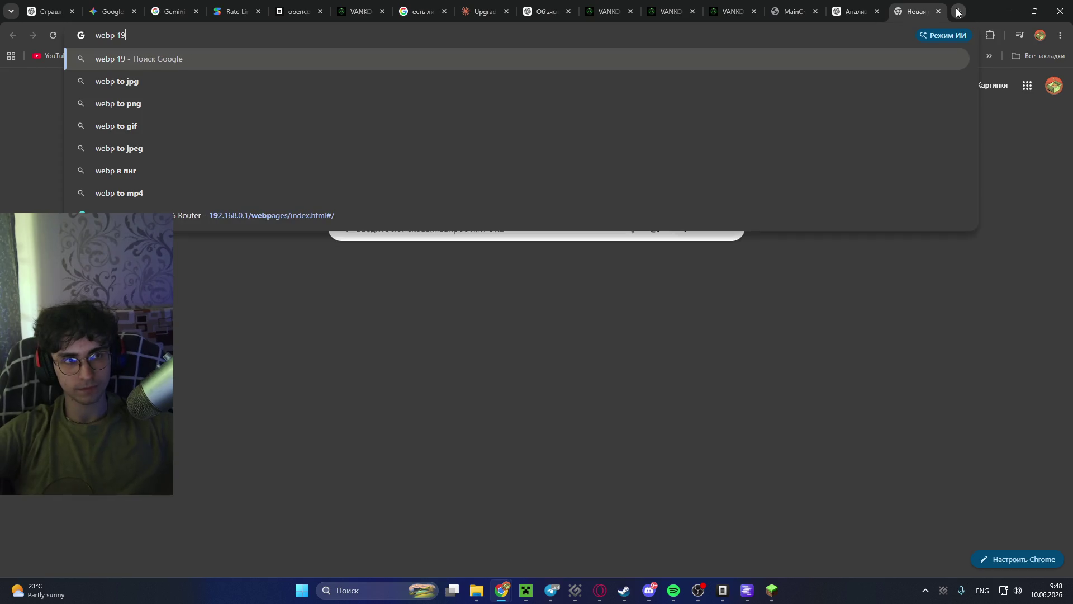
text( 1080)
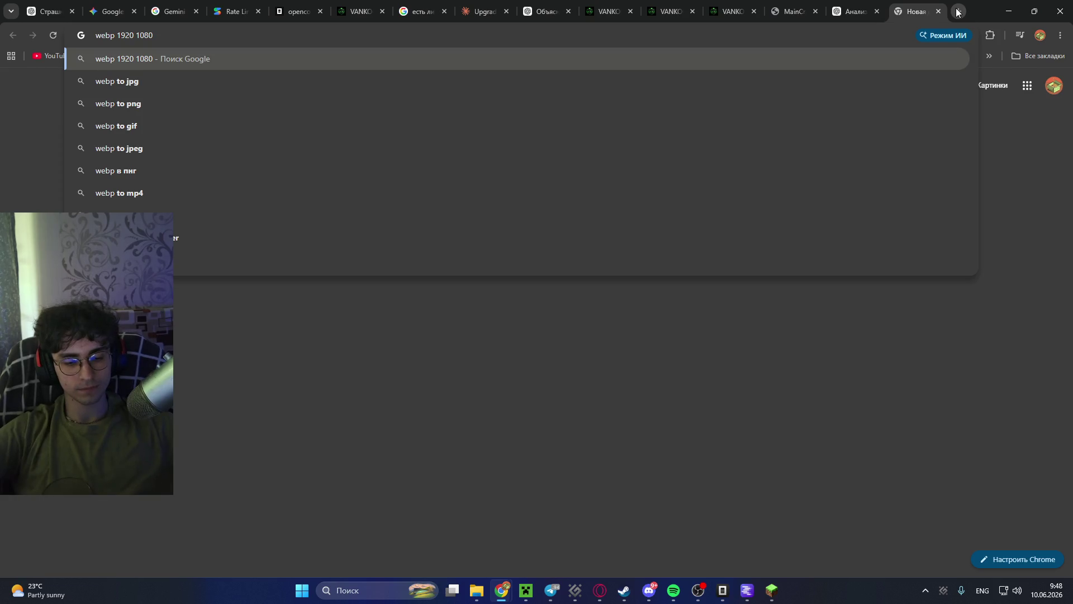
text( рабочик)
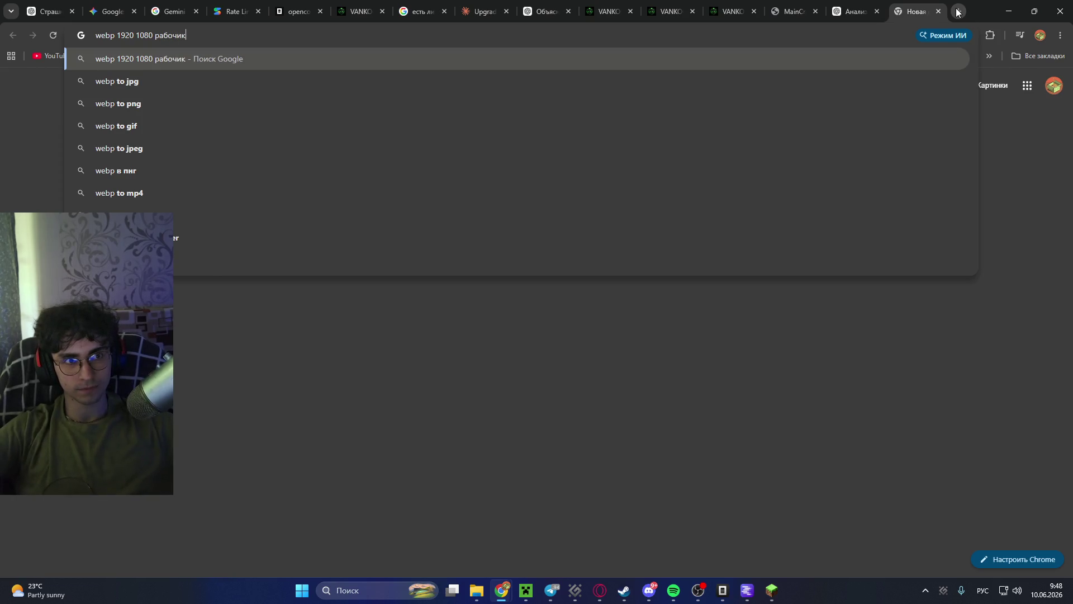
text(ол)
key(Return)
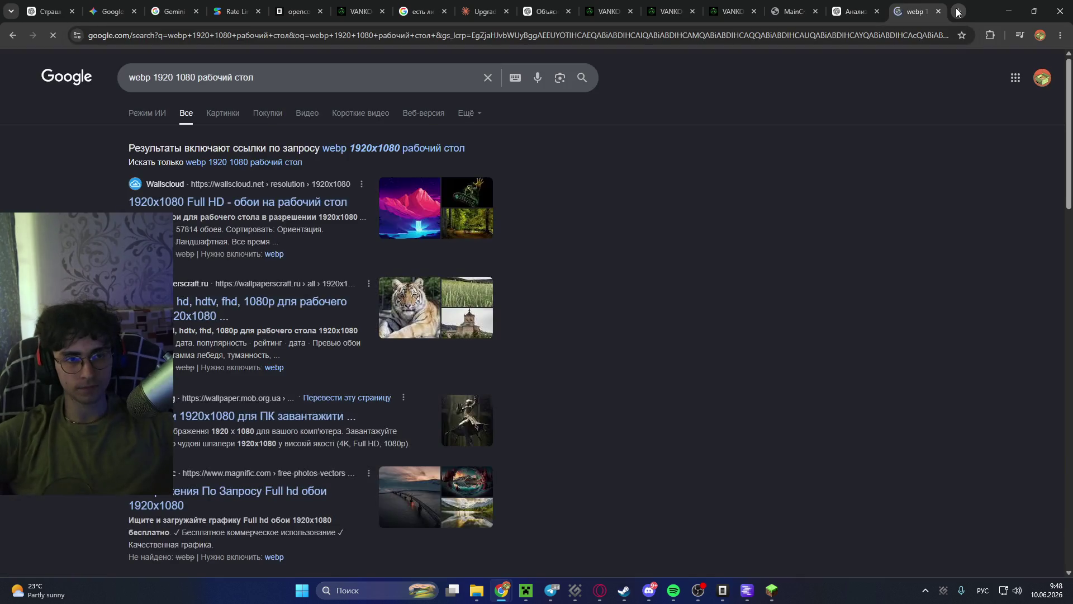
click(215, 200)
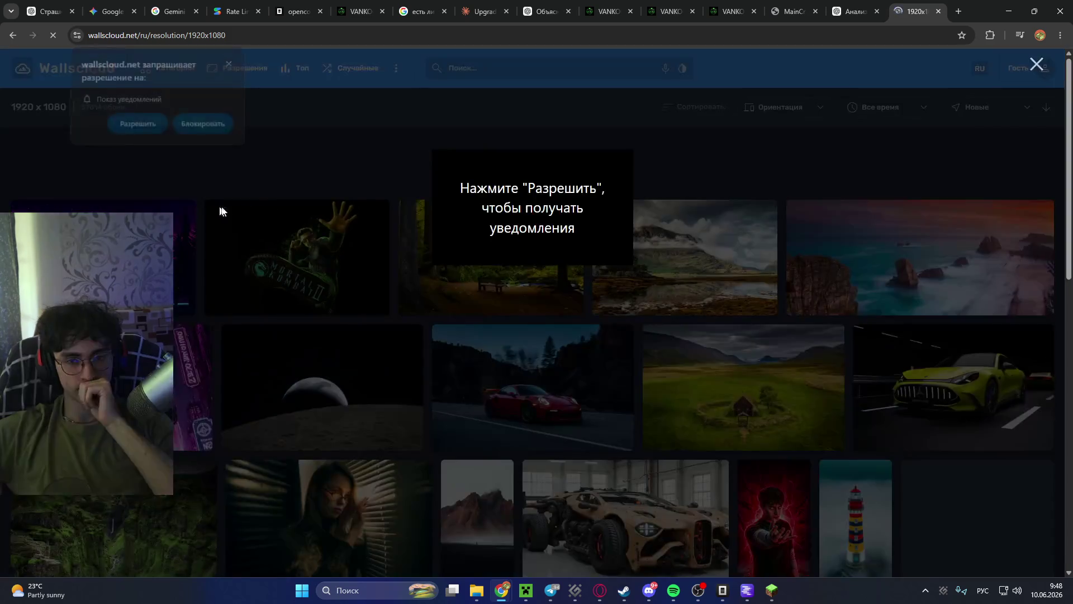
click(226, 125)
scroll(407, 291, down, 3)
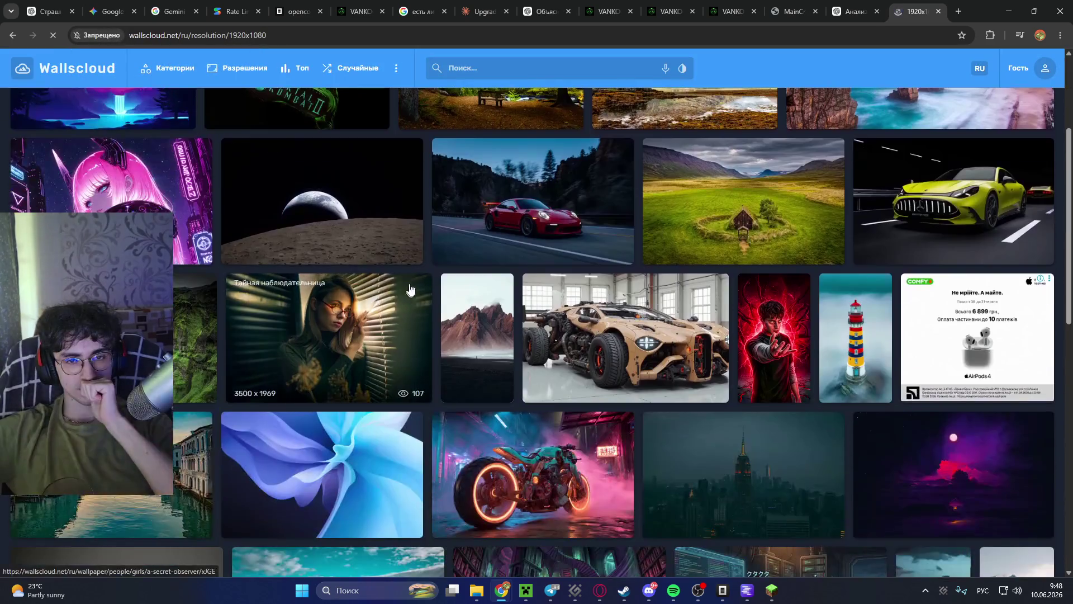
scroll(419, 282, down, 3)
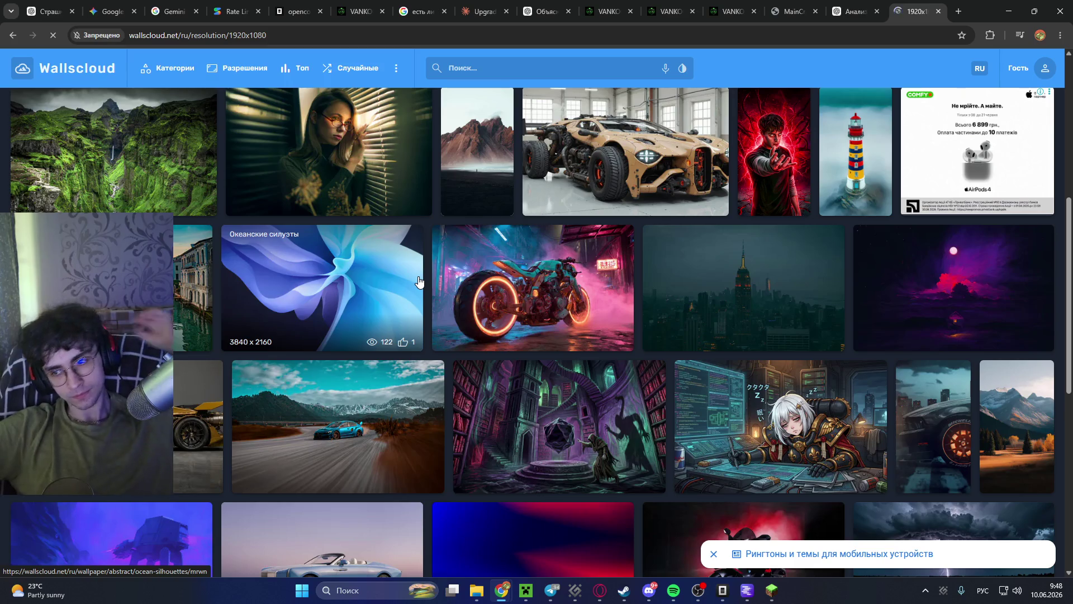
scroll(408, 247, down, 4)
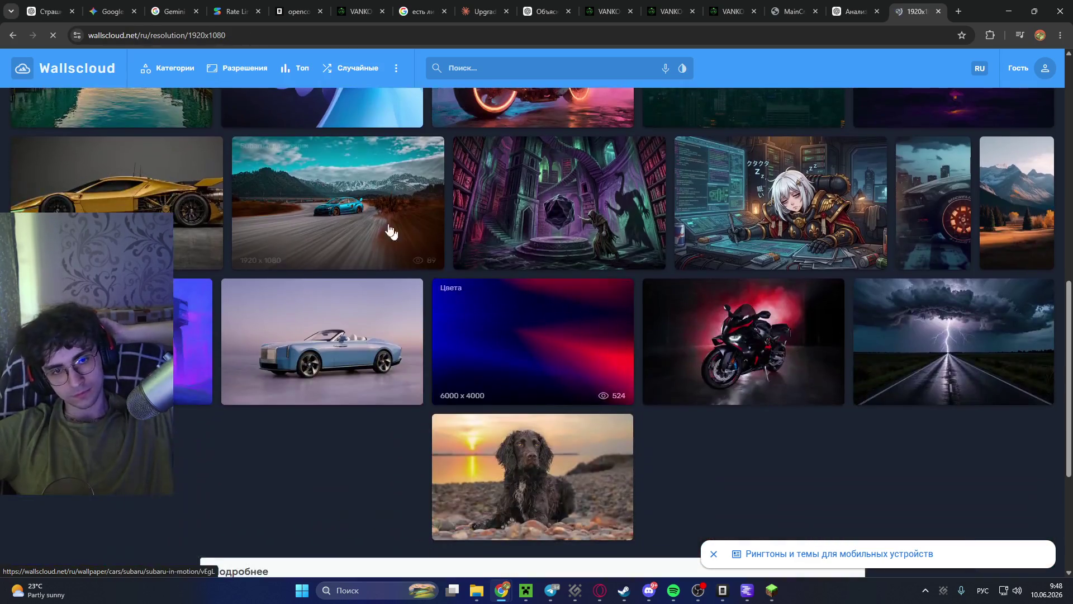
click(377, 208)
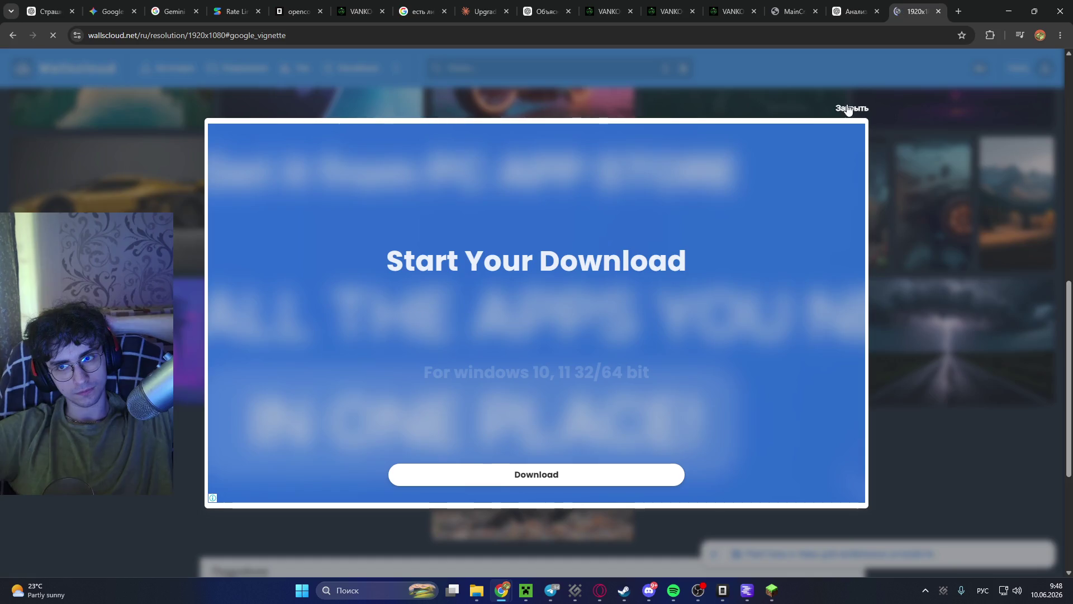
click(843, 107)
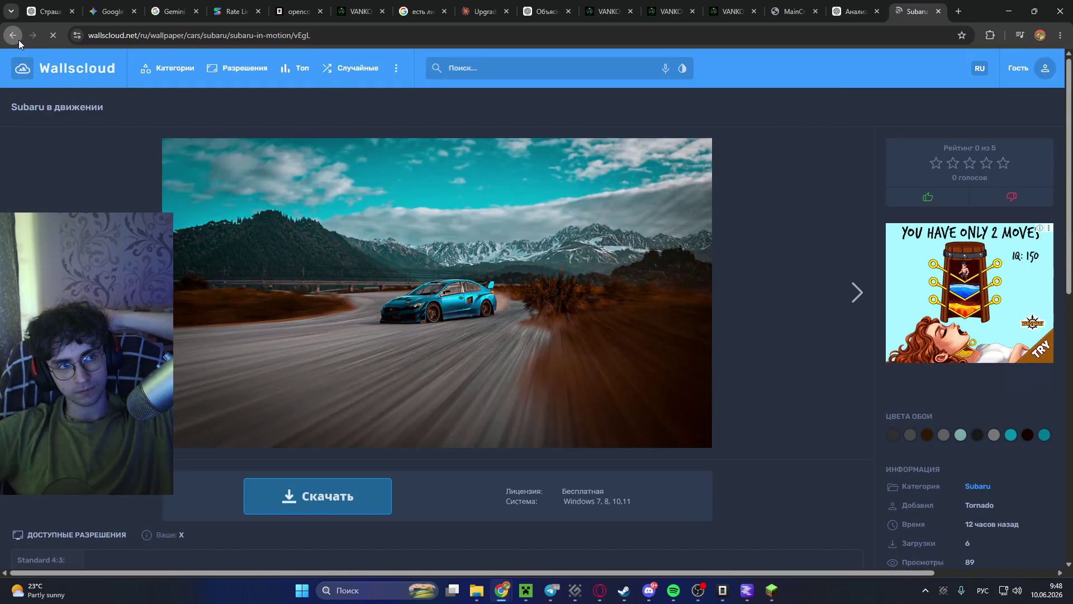
click(19, 40)
click(19, 40)
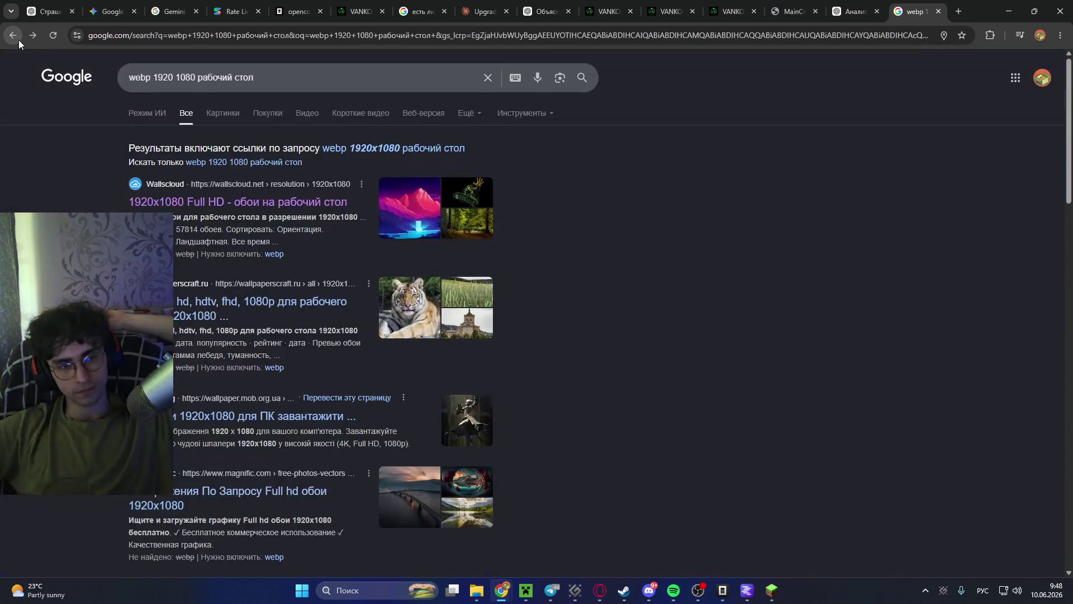
Search for 'webp 1920 1080' and skim the webp.to and kovelpost results.
drag(254, 78, 198, 73)
key(BackSpace)
key(Return)
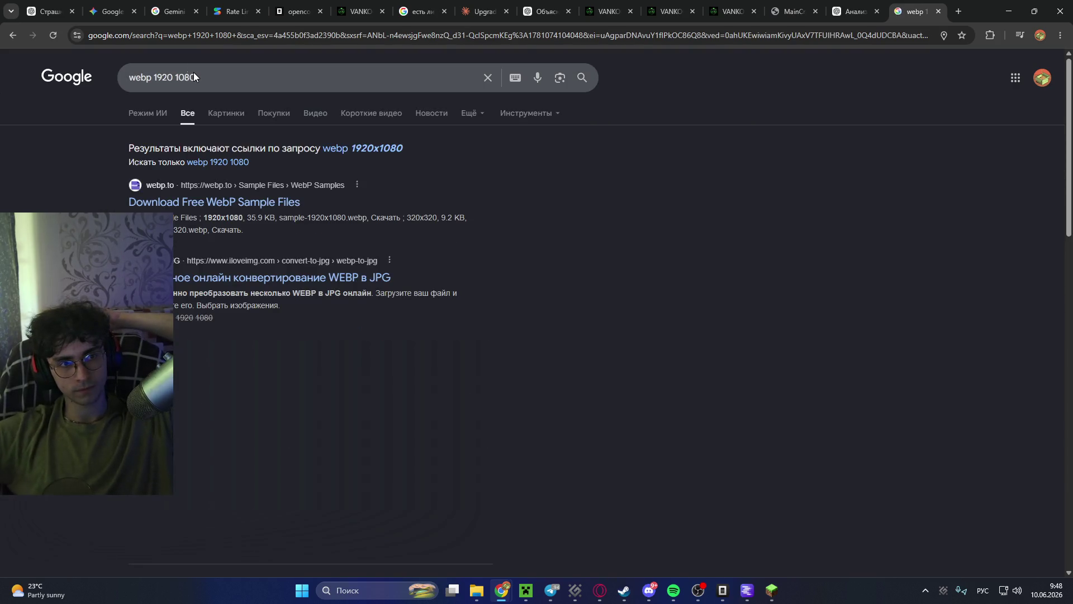
click(207, 196)
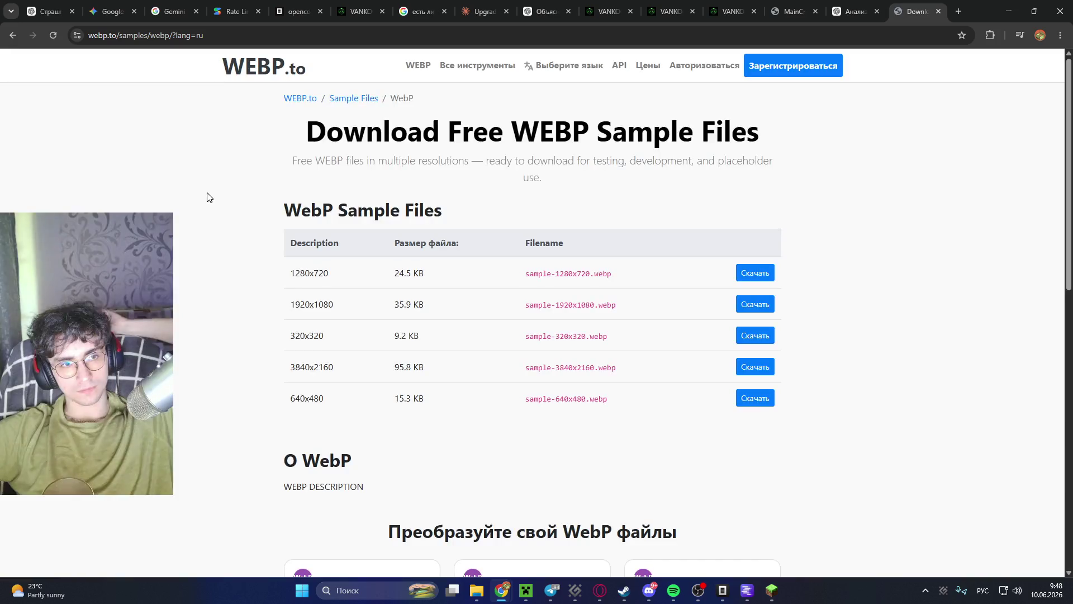
scroll(465, 257, down, 1)
scroll(467, 251, down, 7)
click(13, 35)
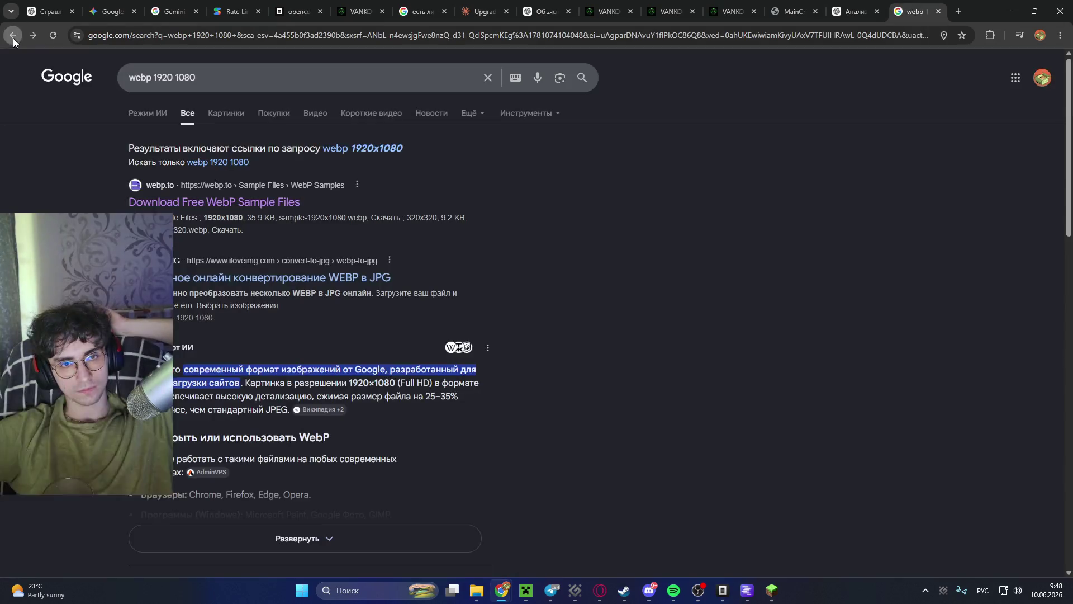
scroll(215, 286, down, 8)
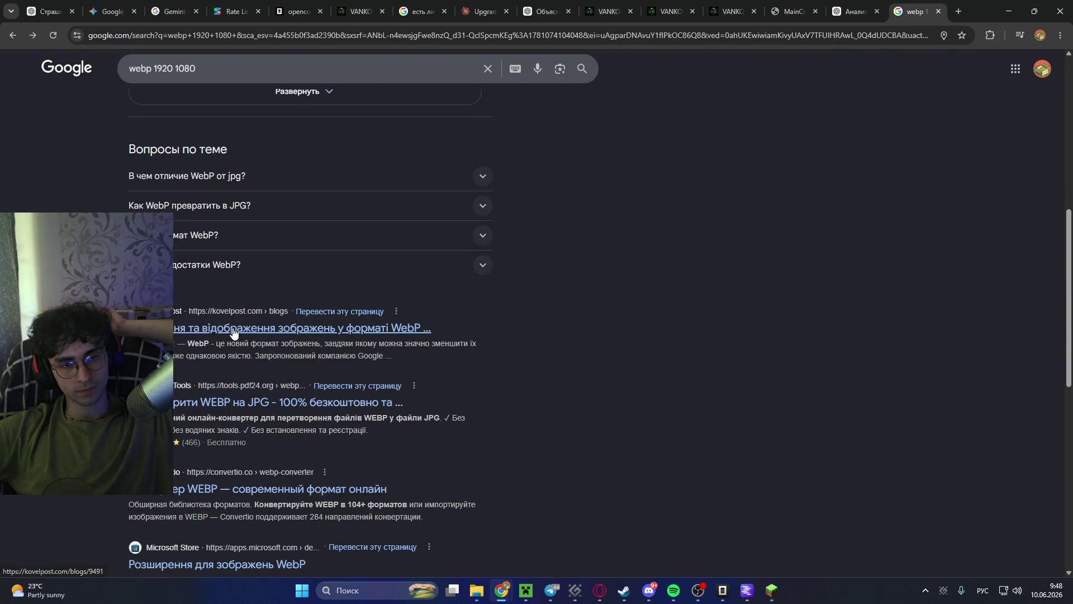
click(233, 332)
scroll(280, 330, down, 1)
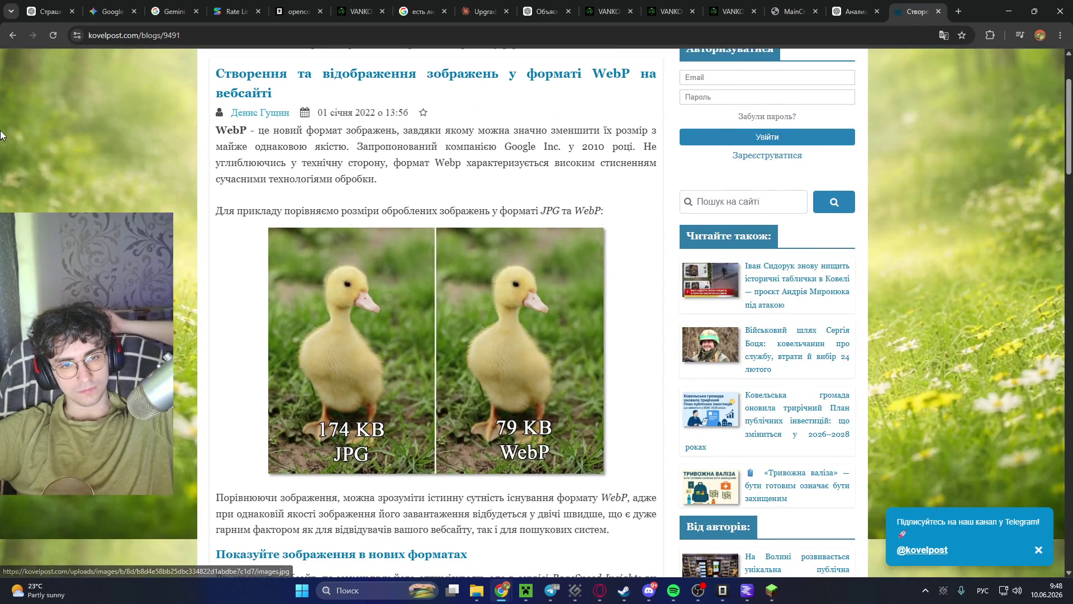
click(13, 35)
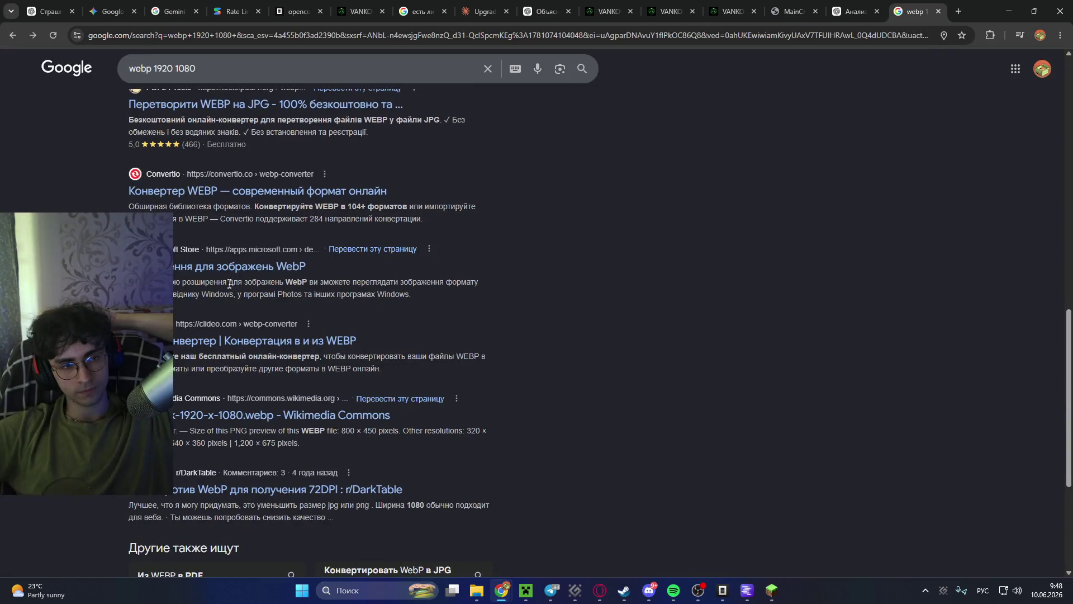
Search 'webp 1920 1080 библиотека видео' and open the Pexels library videos page.
click(220, 78)
text(би)
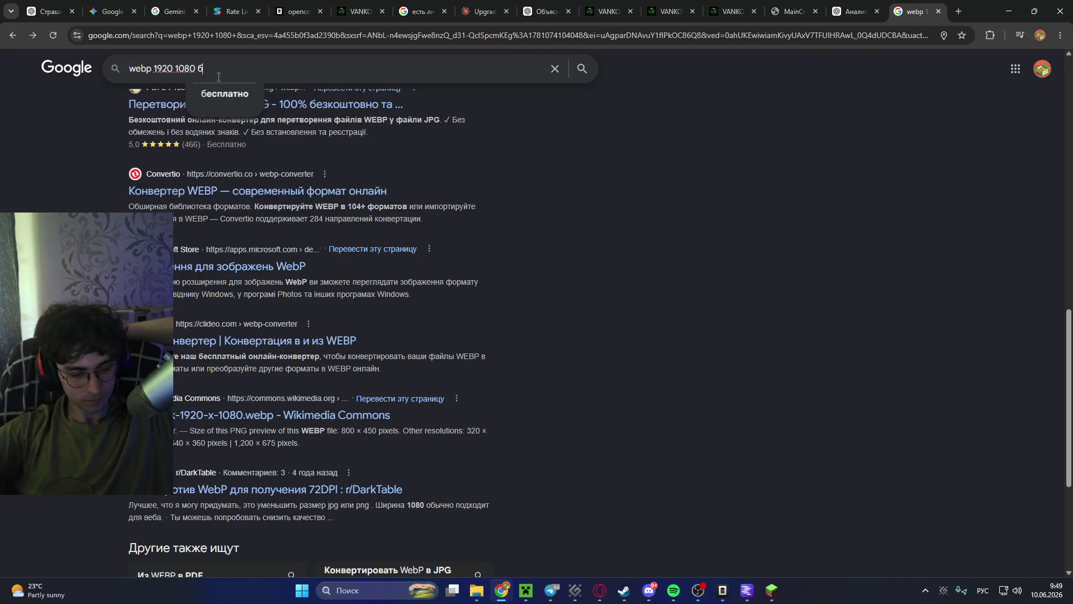
text(блиотека )
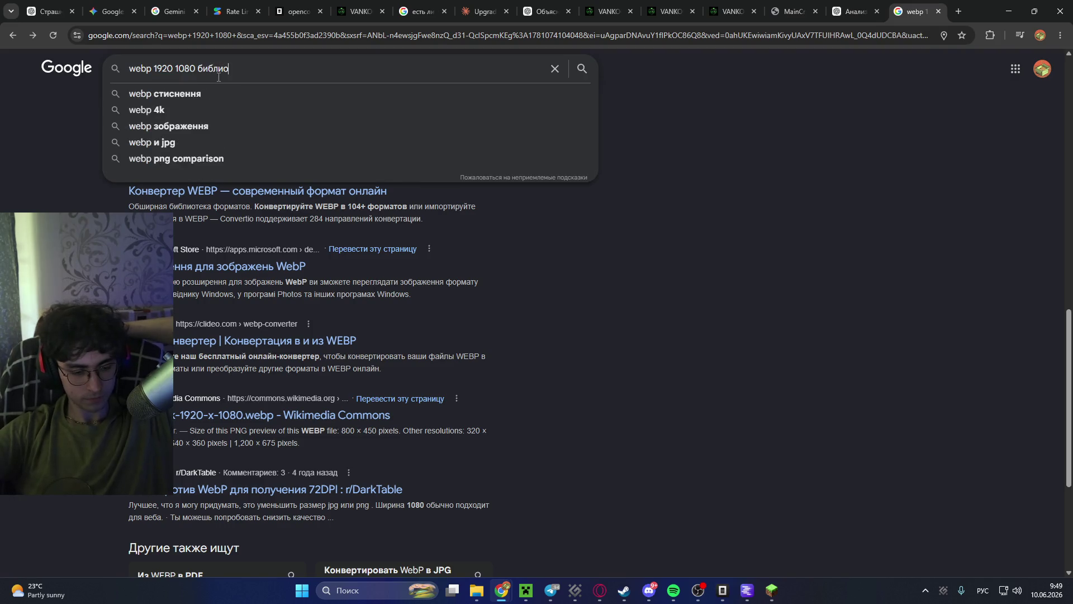
text(видео)
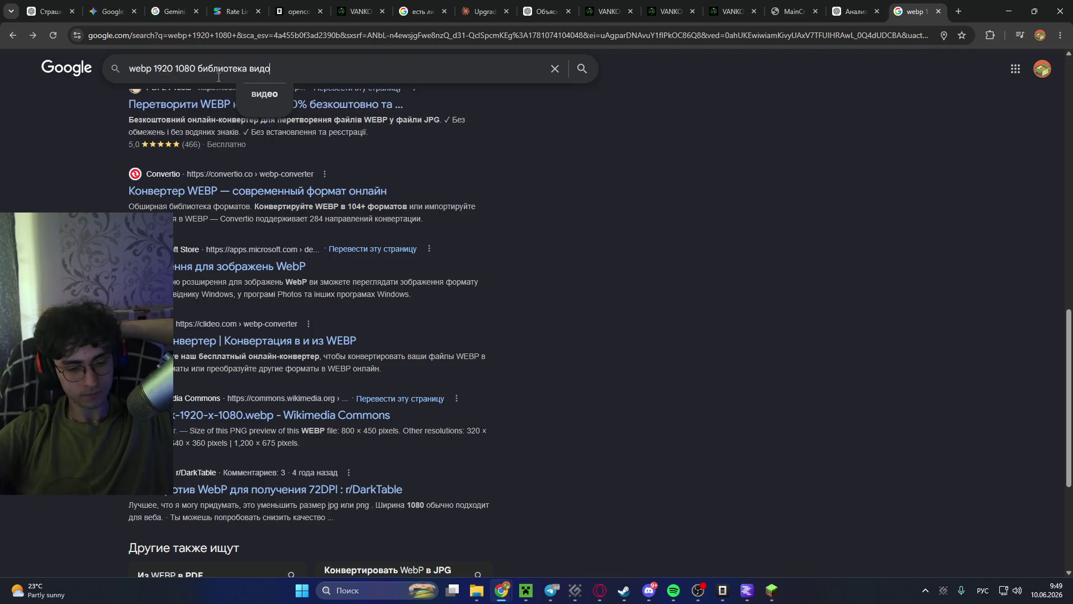
key(Return)
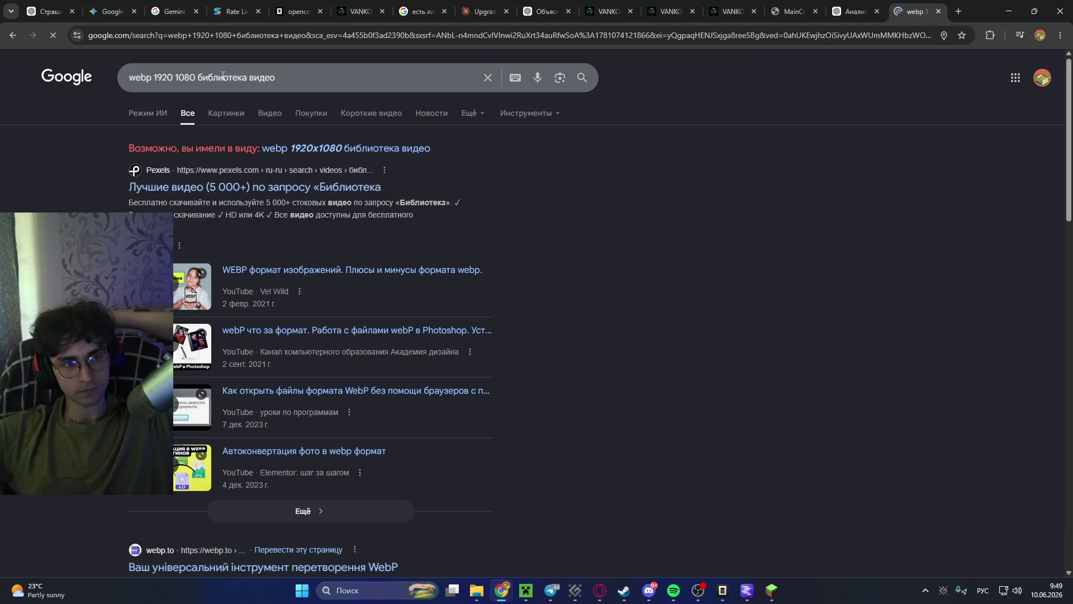
click(248, 189)
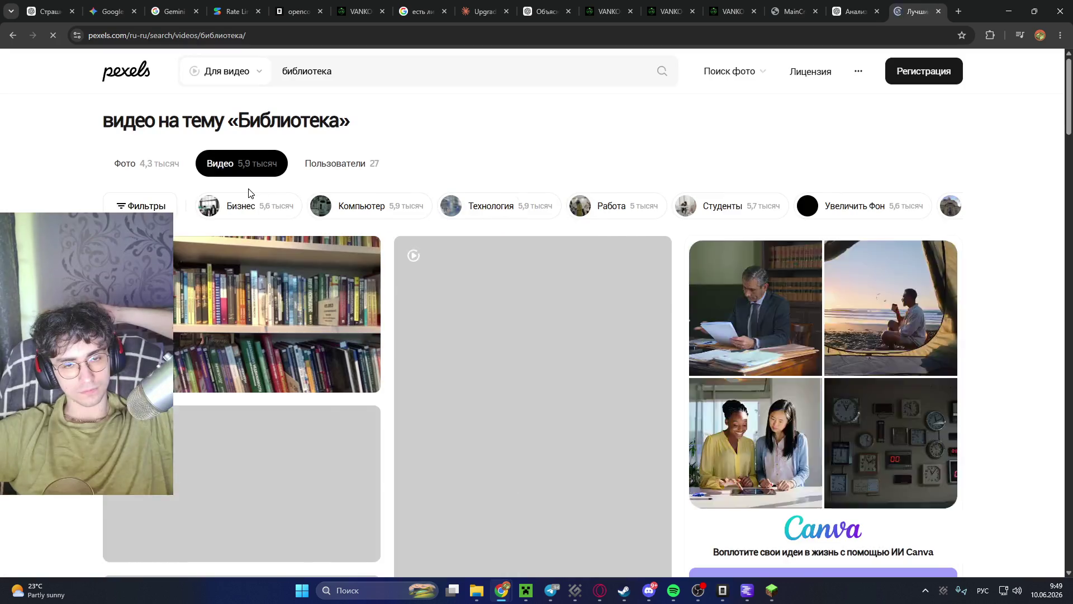
Scroll the Pexels library video previews, then return to the ChatGPT conversation.
scroll(478, 358, down, 5)
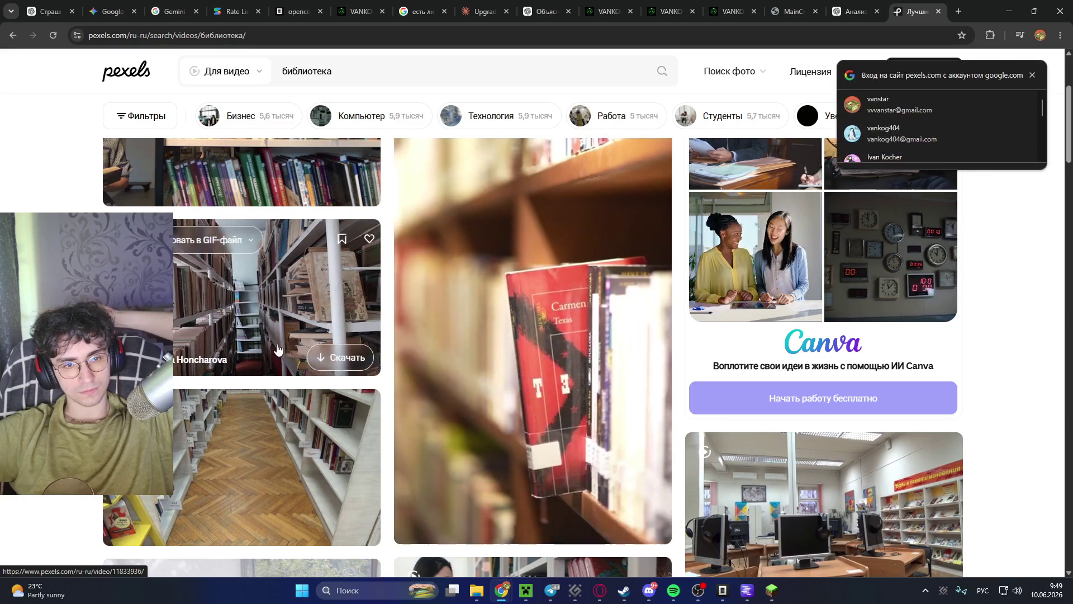
scroll(343, 322, down, 5)
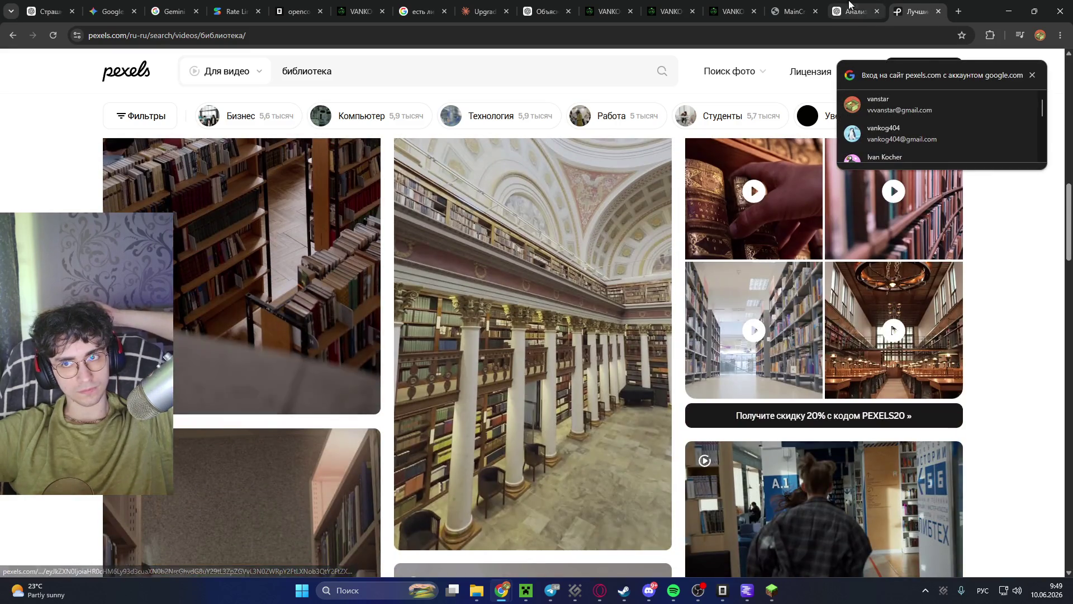
click(854, 11)
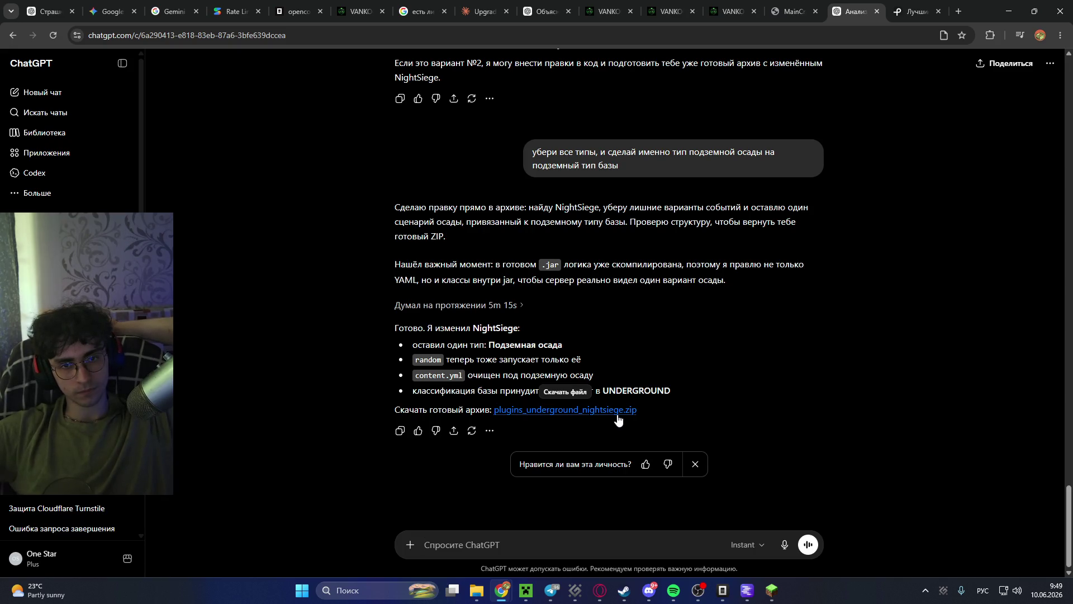
Download plugins_underground_nightsiege.zip from ChatGPT and save it to drive F:.
click(617, 416)
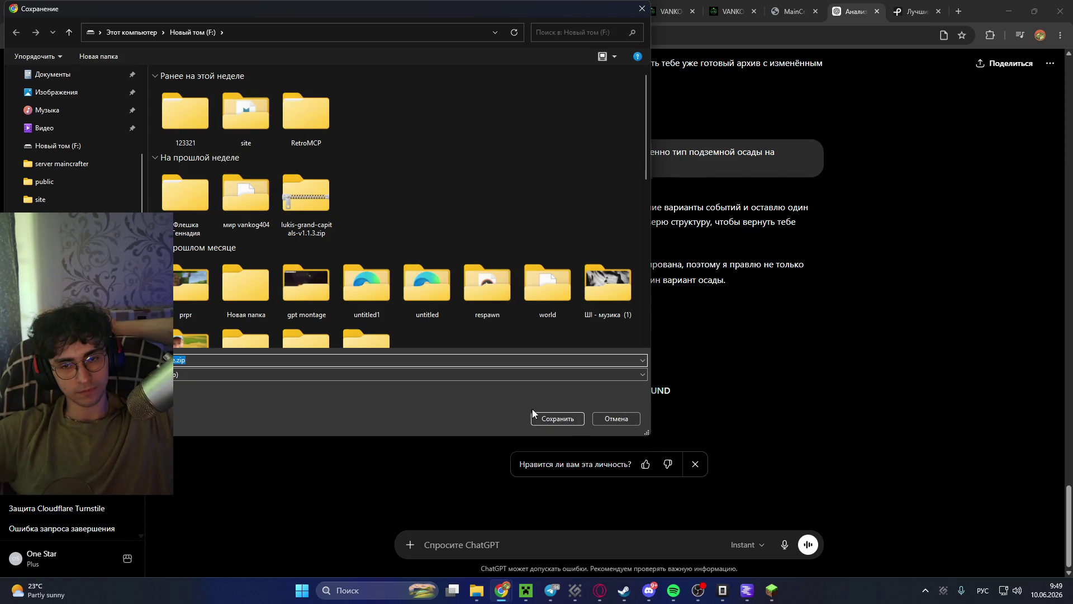
click(557, 418)
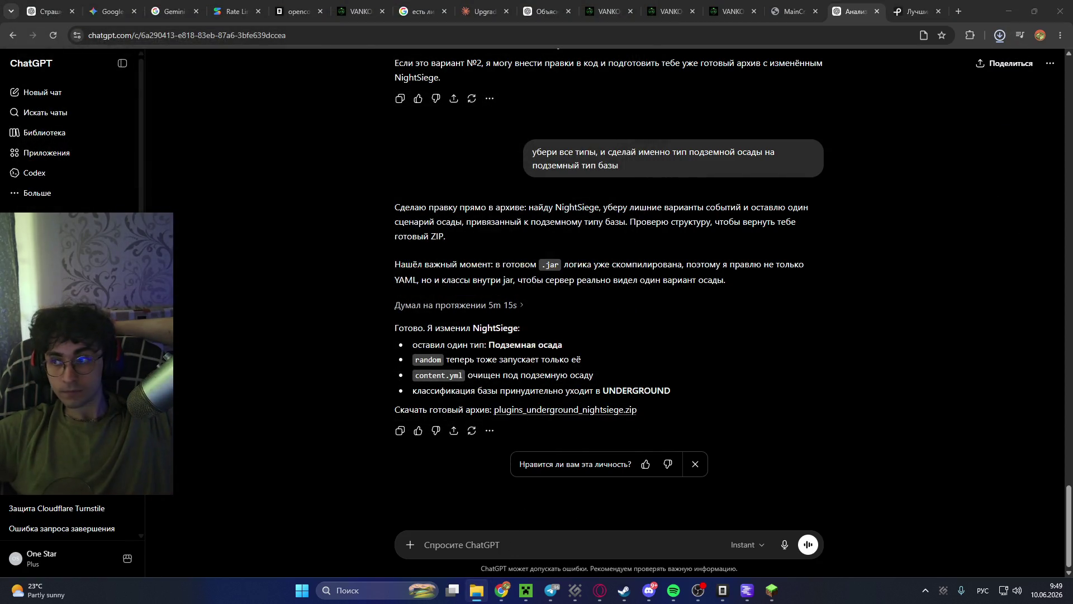
click(477, 590)
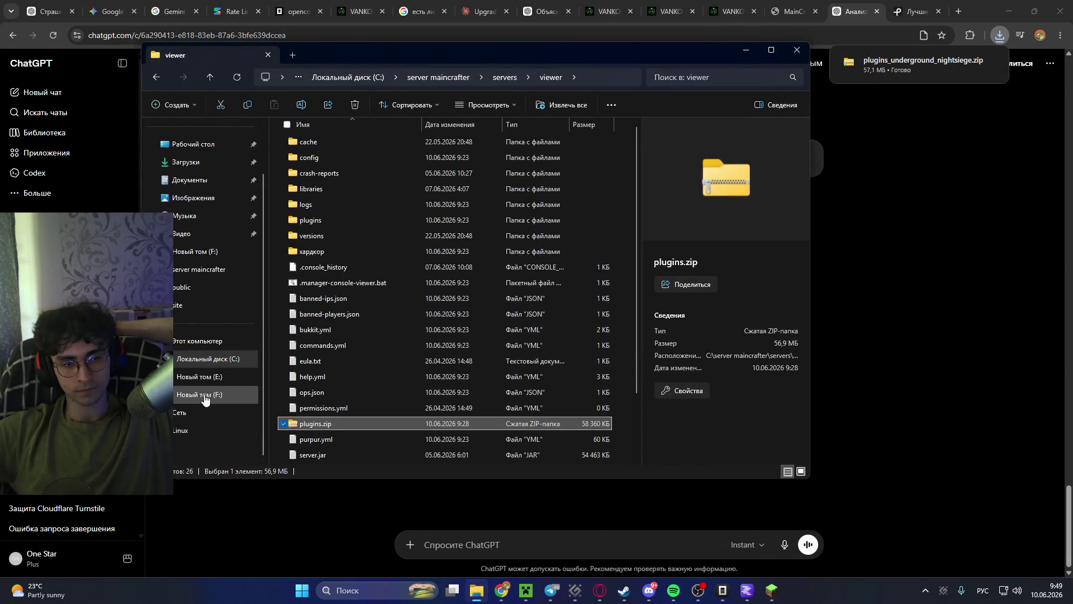
Open drive F: in a second window on the right and open viewer\plugins on the left.
right_click(204, 396)
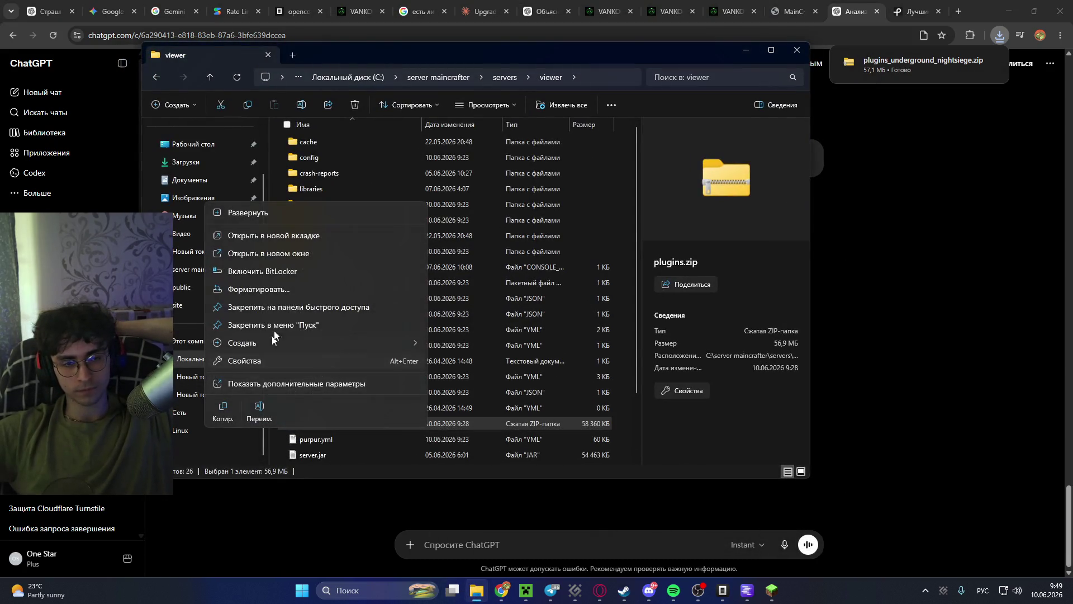
click(294, 253)
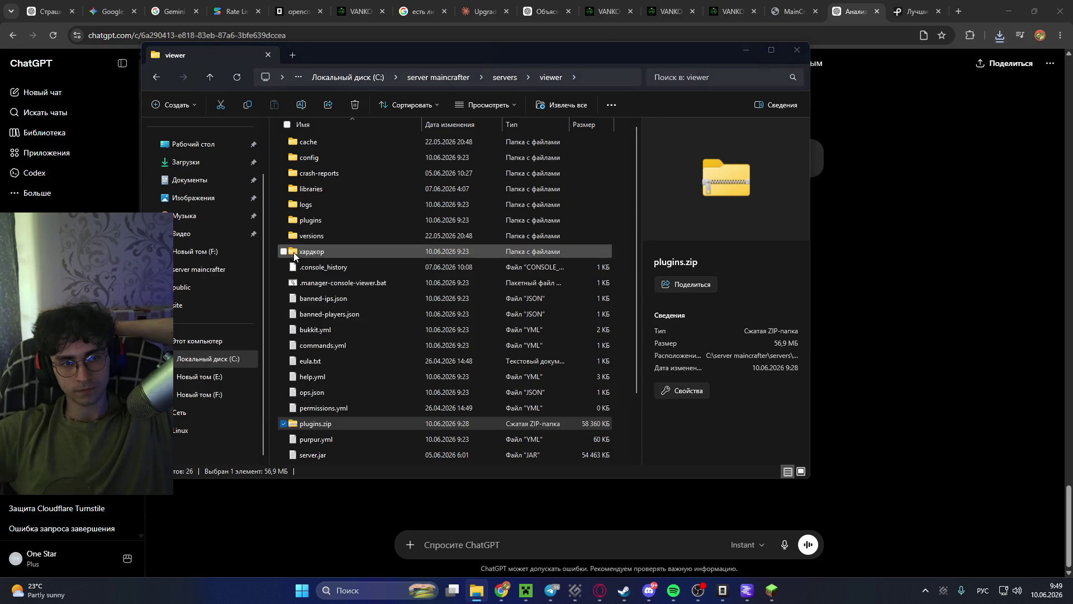
drag(511, 64, 941, 76)
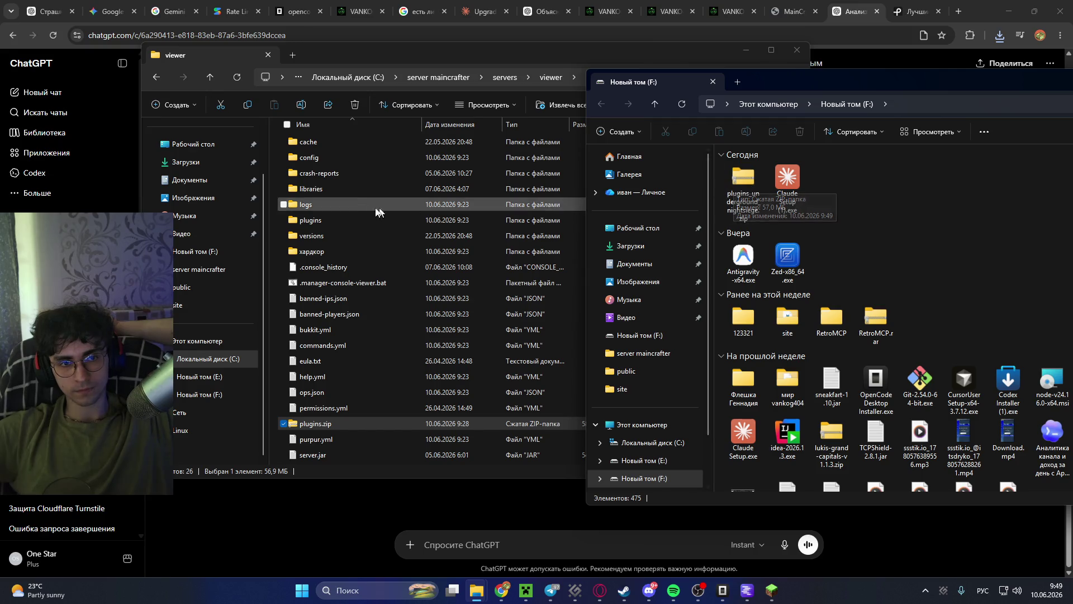
double_click(325, 220)
click(937, 215)
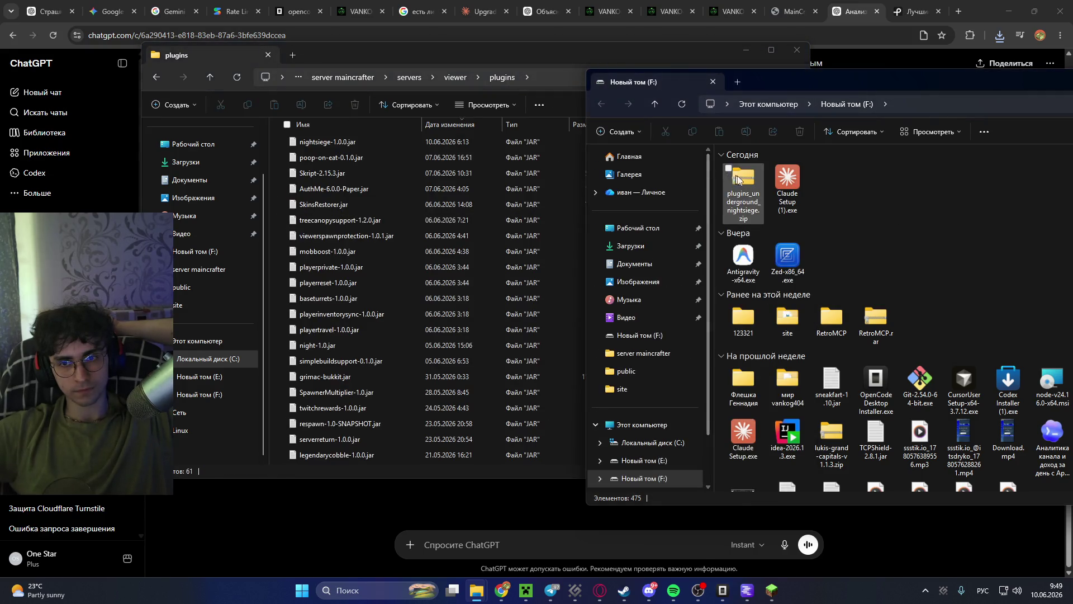
Open plugins_underground_nightsiege.zip in the right window to show its plugins folder.
right_click(744, 180)
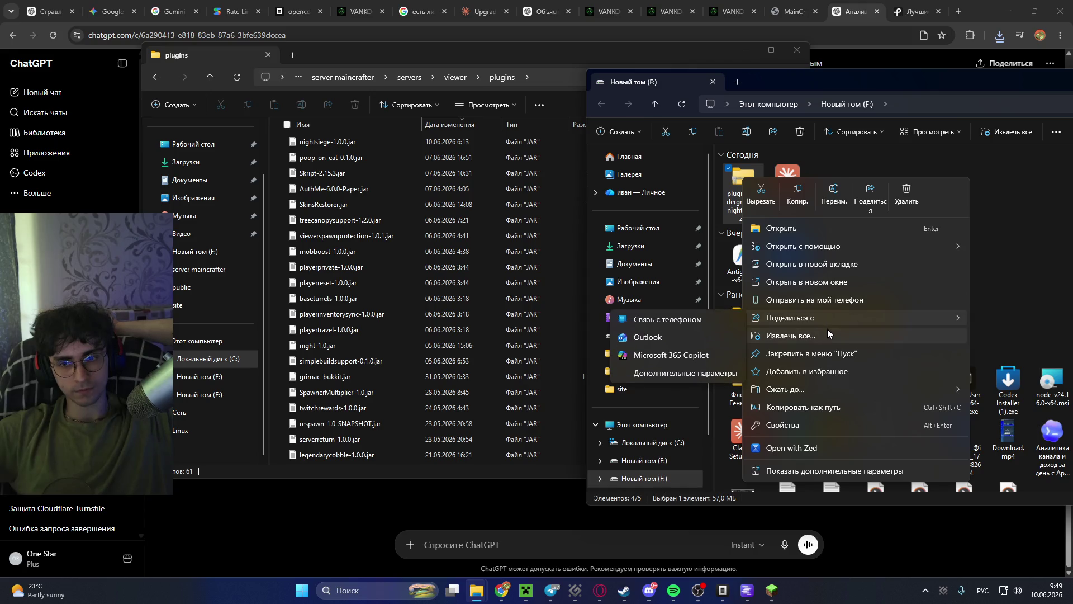
key(Escape)
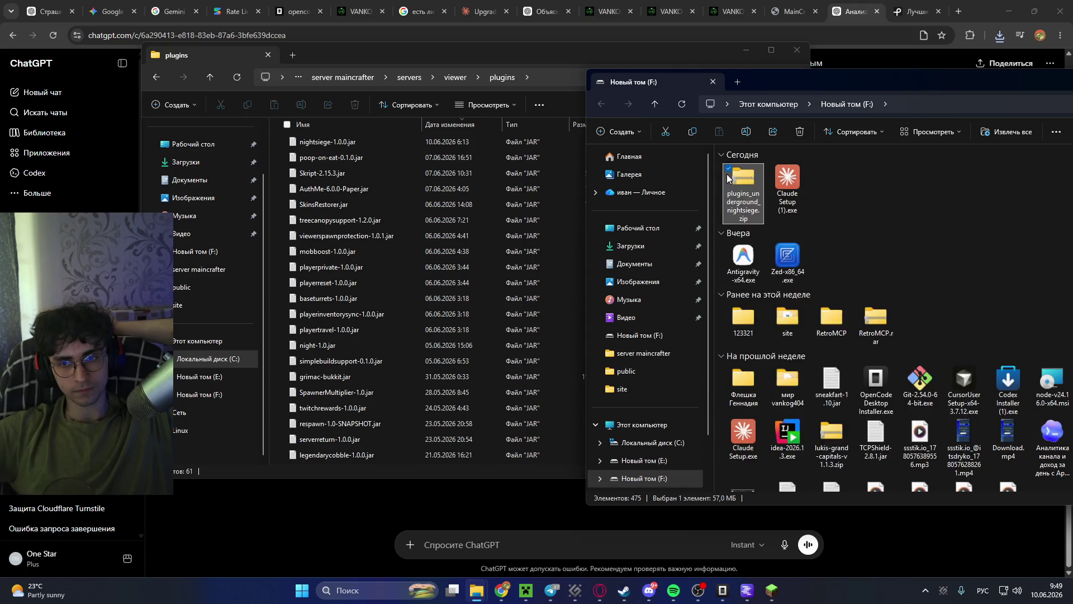
double_click(727, 174)
double_click(763, 169)
scroll(768, 239, down, 10)
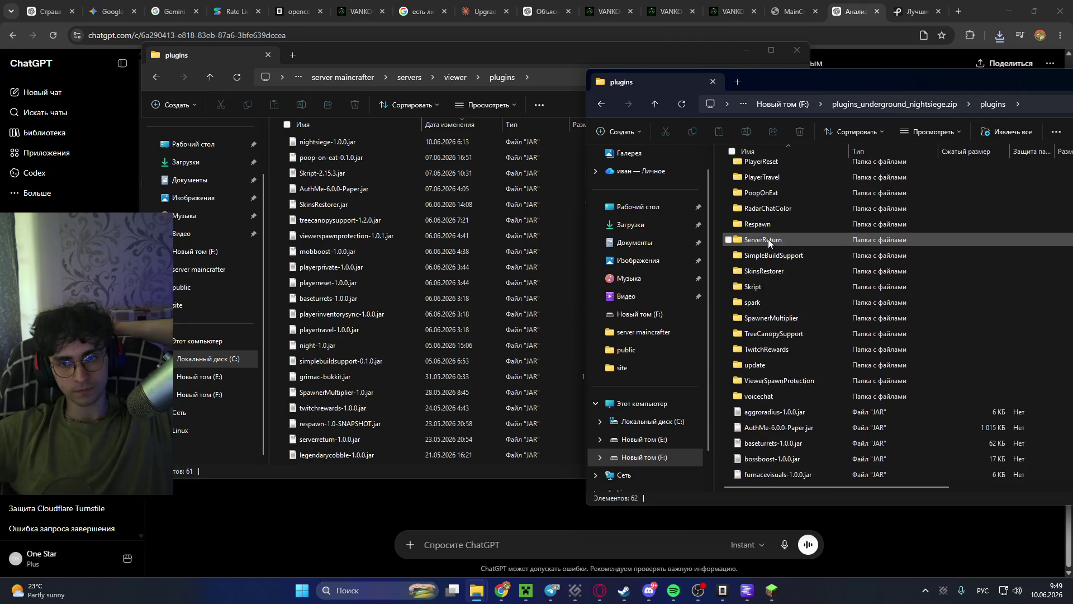
click(600, 105)
click(601, 105)
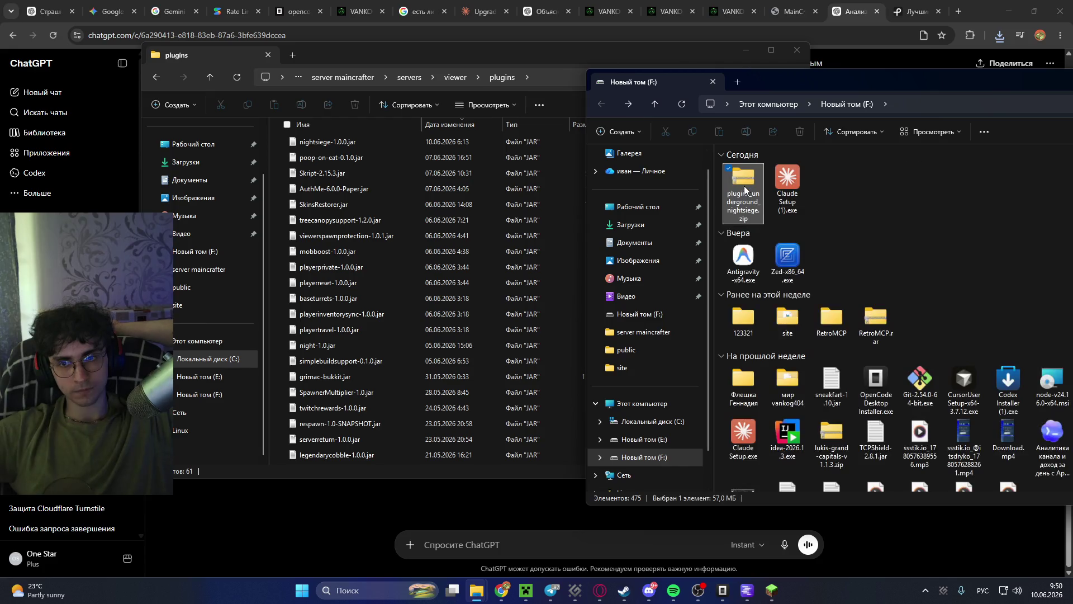
right_click(746, 187)
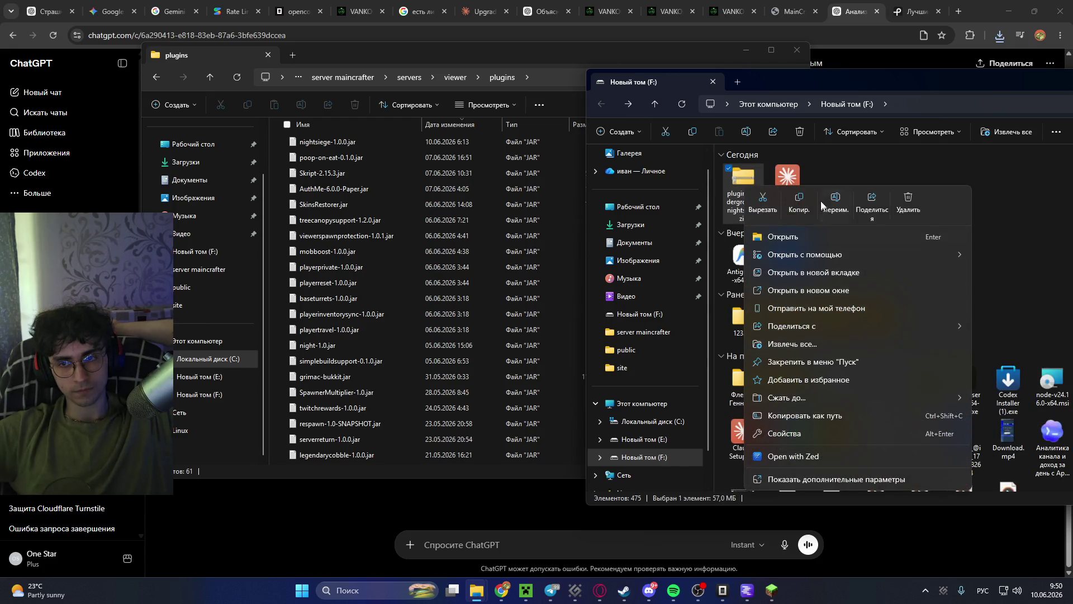
double_click(748, 175)
right_click(747, 172)
right_click(747, 172)
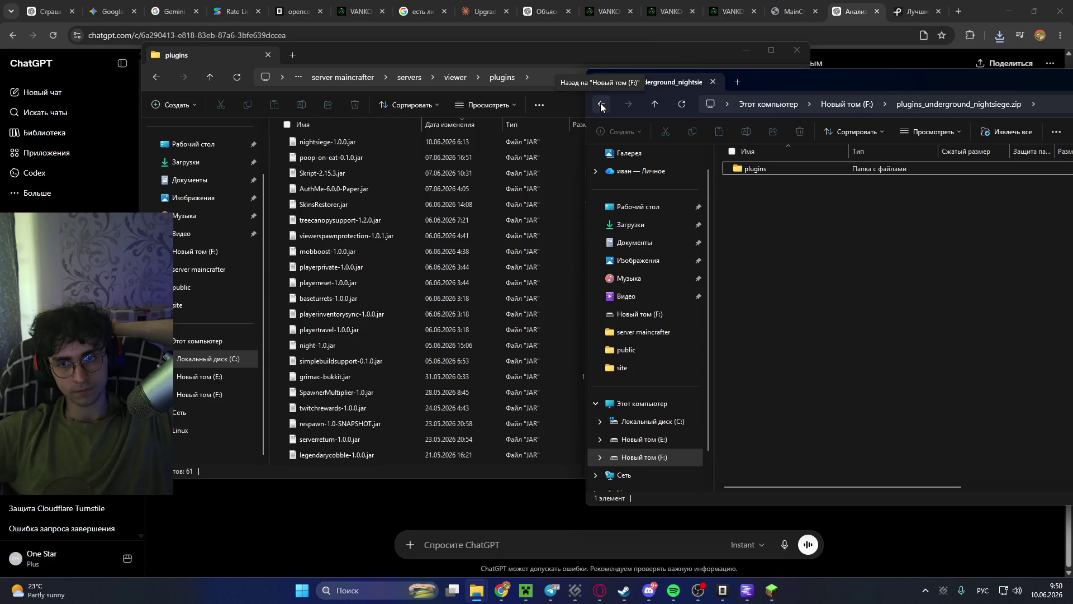
click(456, 77)
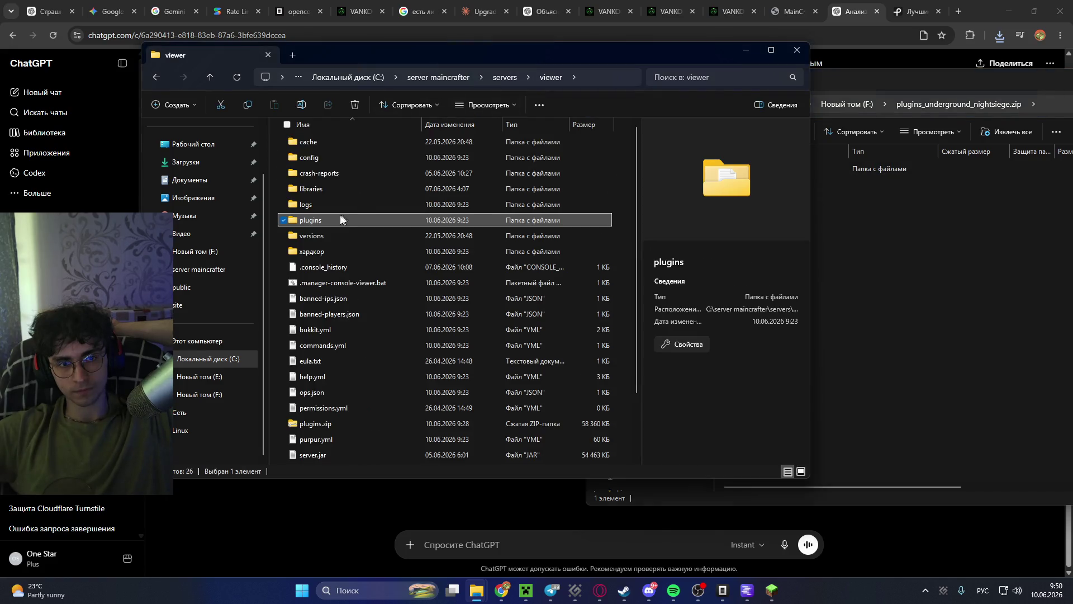
Delete viewer's old plugins folder and copy in the archive's plugins folder.
key(Delete)
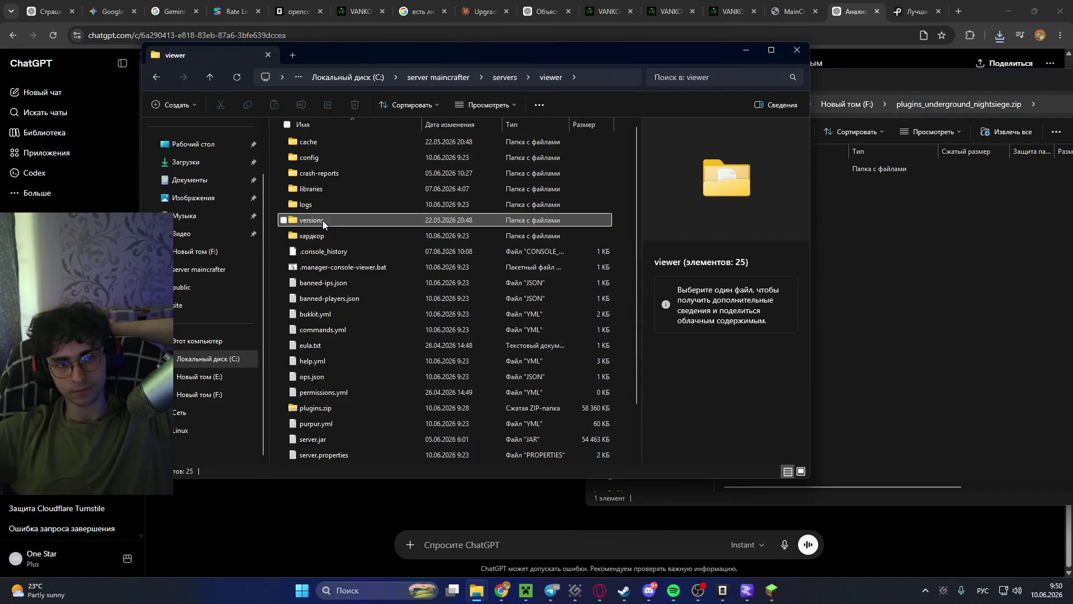
click(913, 241)
mouse_move(556, 70)
mouse_down()
mouse_move(473, 56)
mouse_move(398, 64)
mouse_up()
click(743, 174)
drag(445, 186, 460, 204)
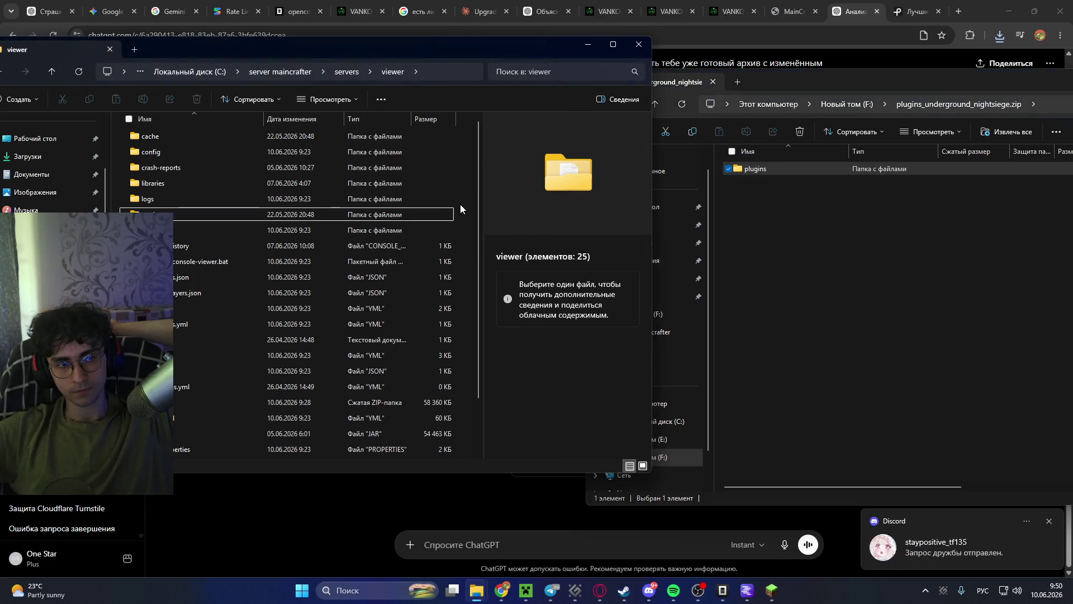
click(961, 547)
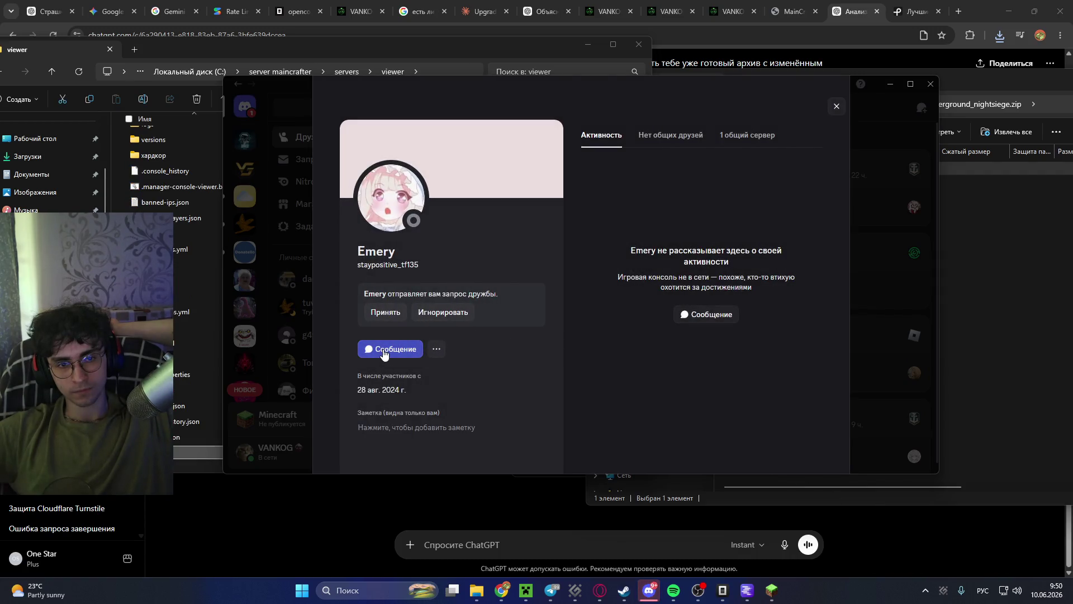
Accept the Discord friend request, open a DM with the new friend, and minimise Discord.
click(386, 312)
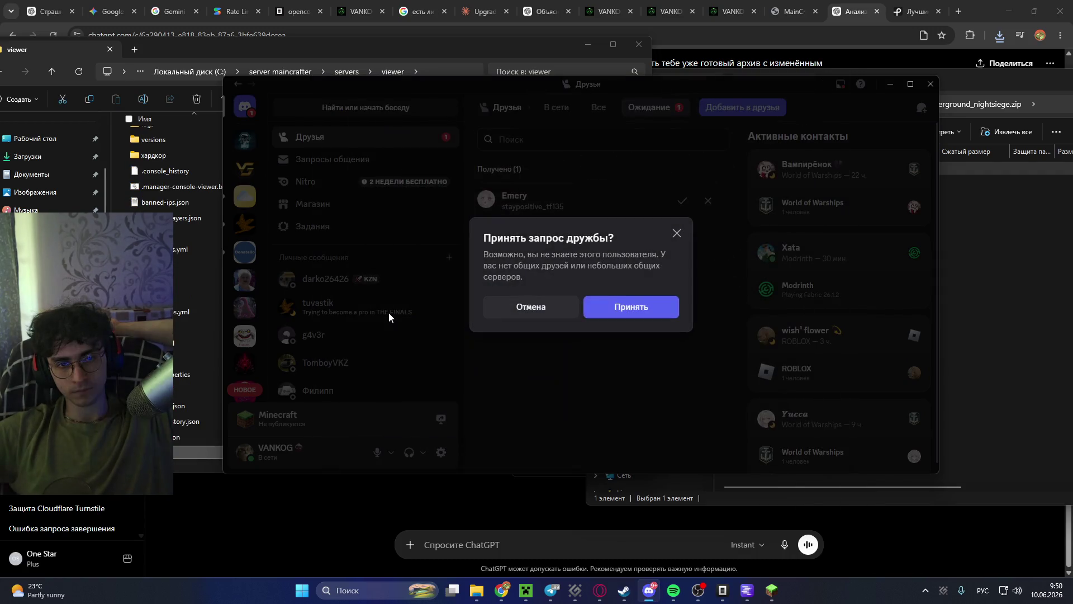
click(610, 318)
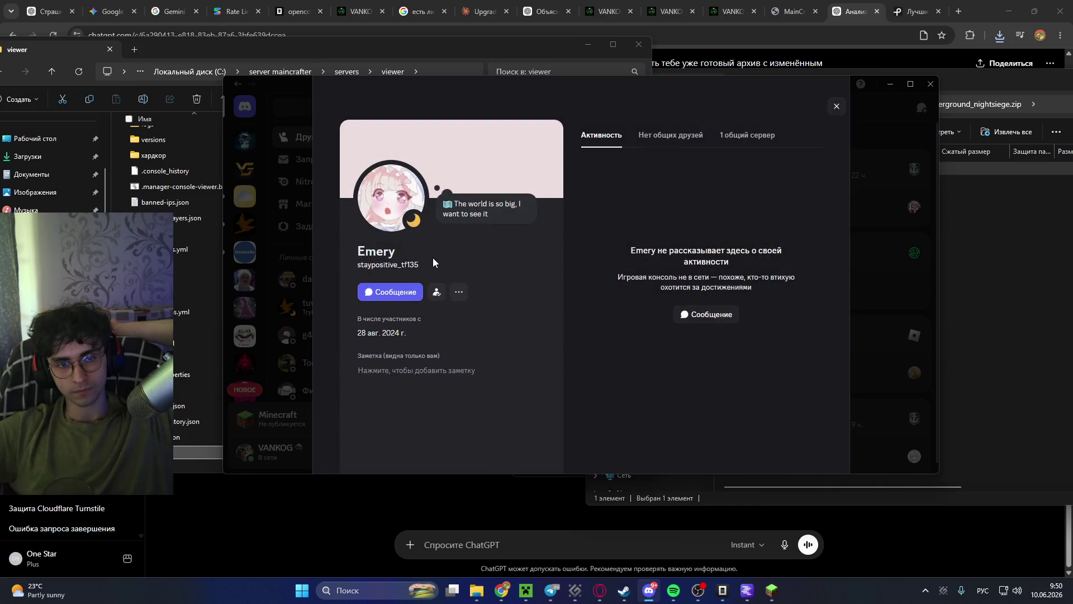
click(391, 292)
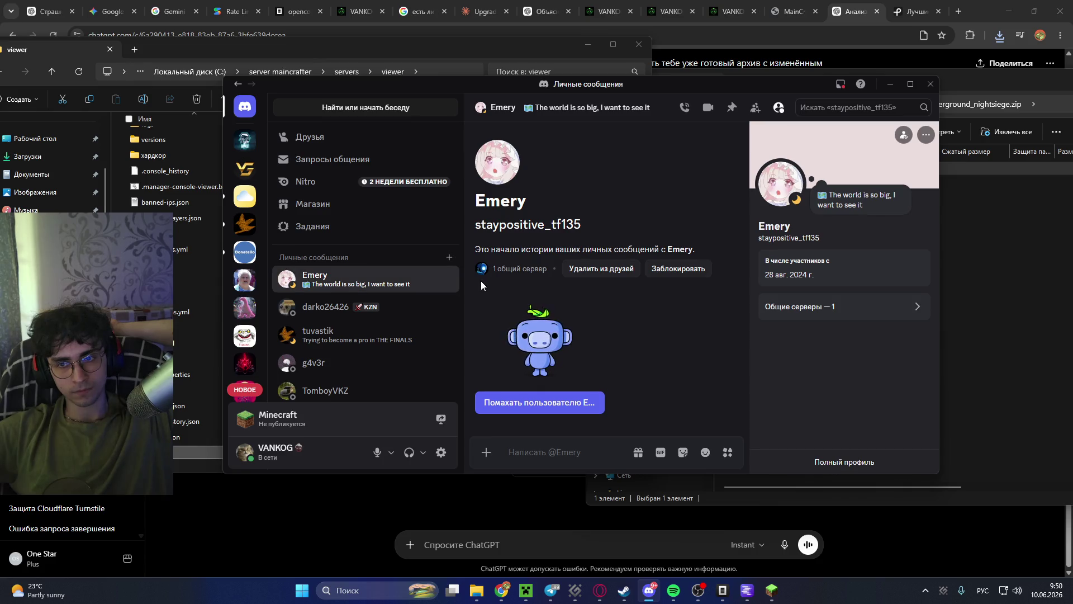
click(890, 84)
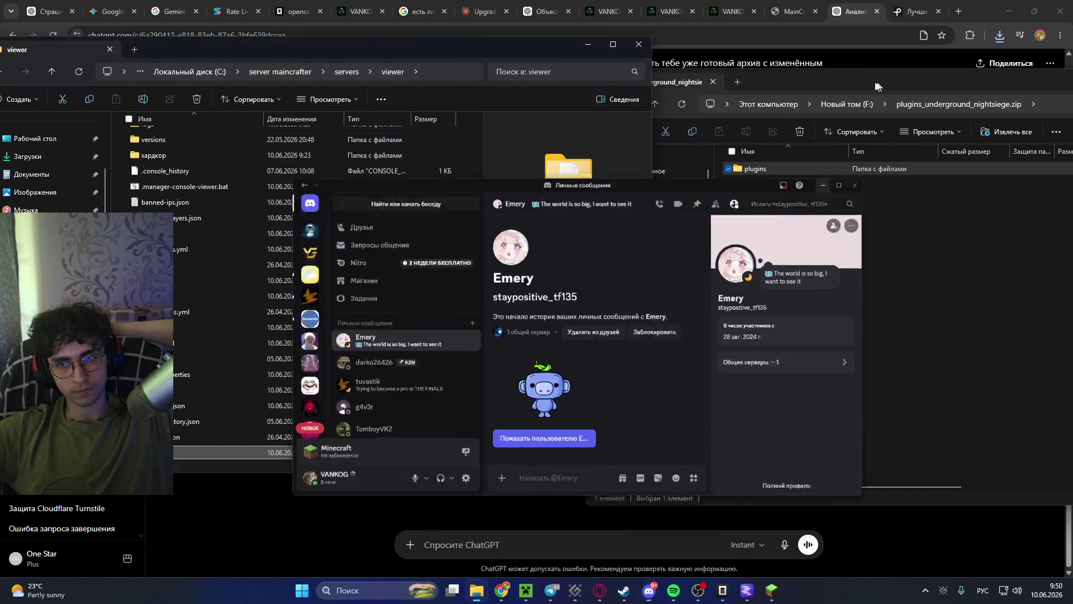
click(476, 590)
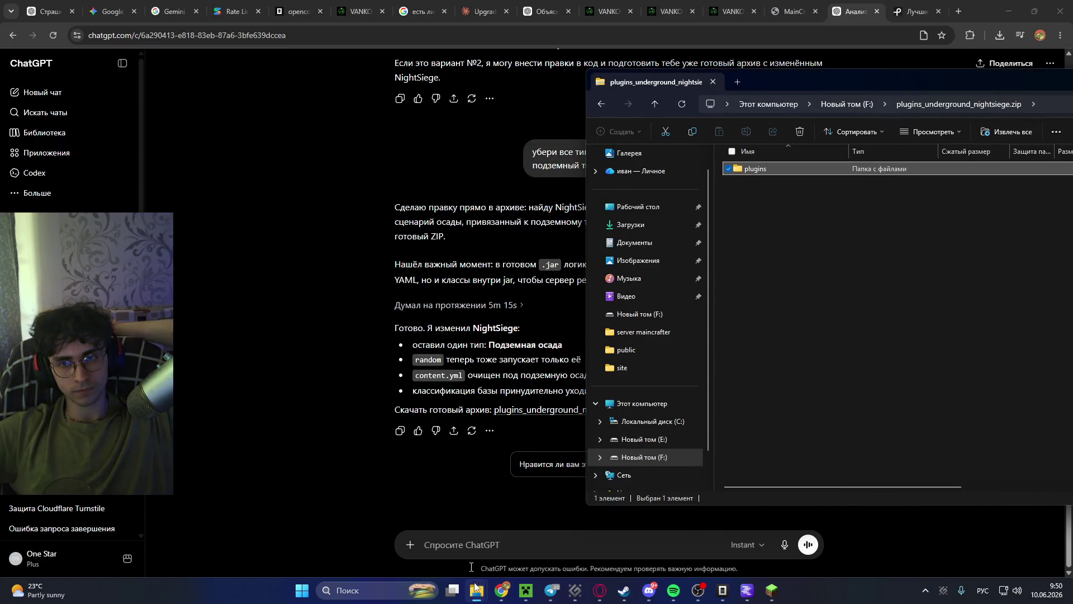
Restore the viewer folder to confirm the new plugins folder, then go to MainCrafter Control.
mouse_move(476, 590)
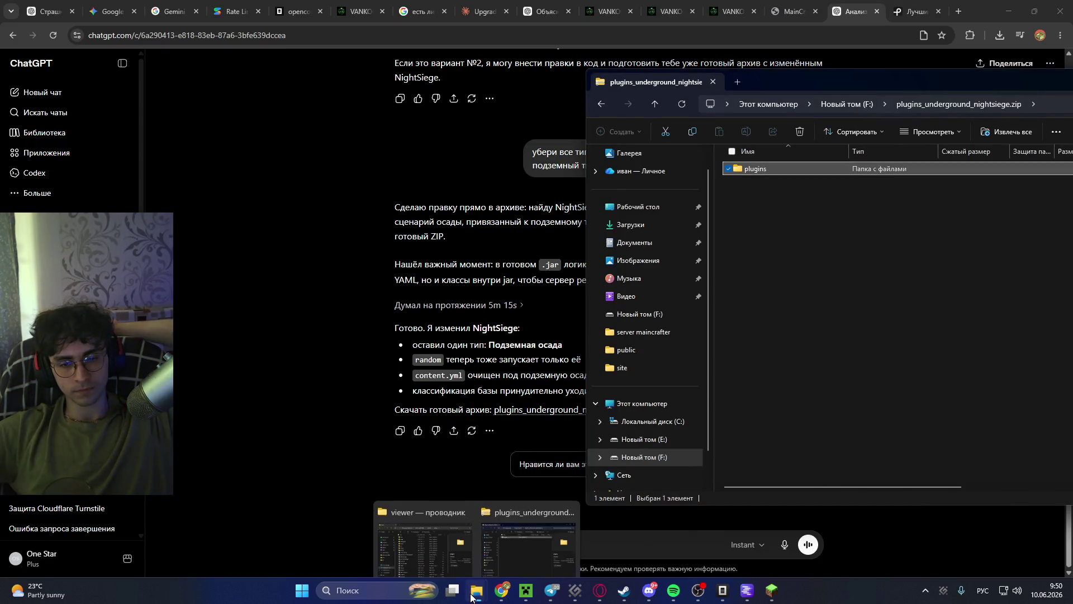
click(423, 528)
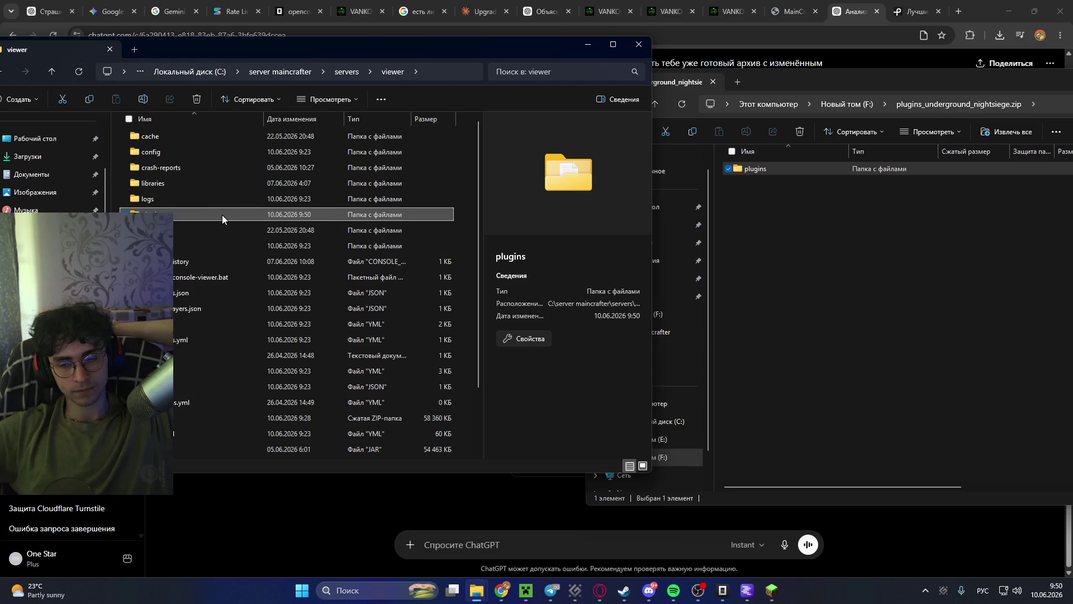
mouse_move(776, 601)
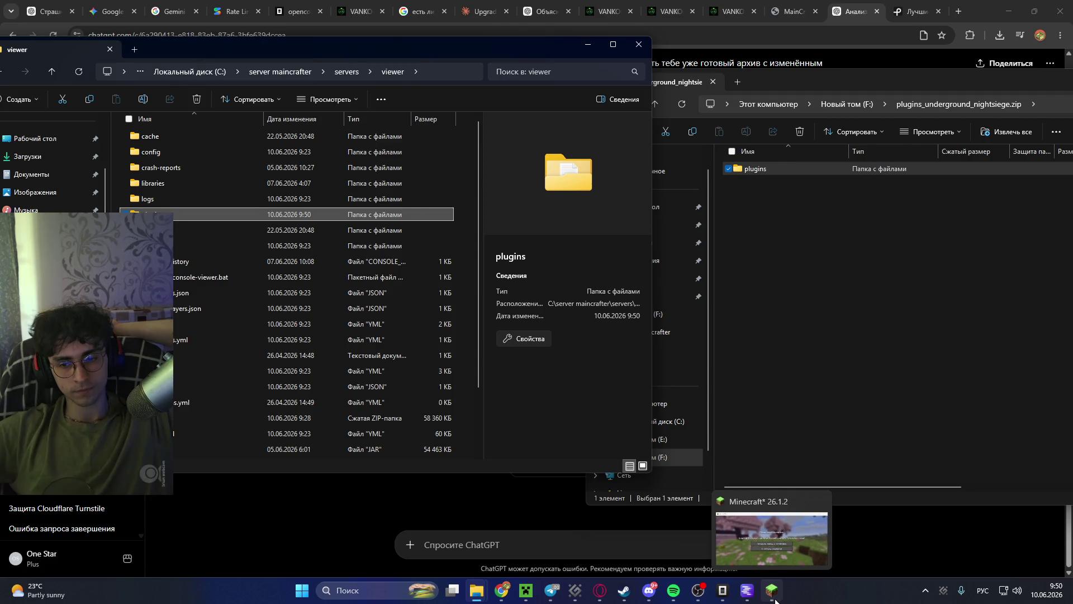
click(916, 10)
click(795, 3)
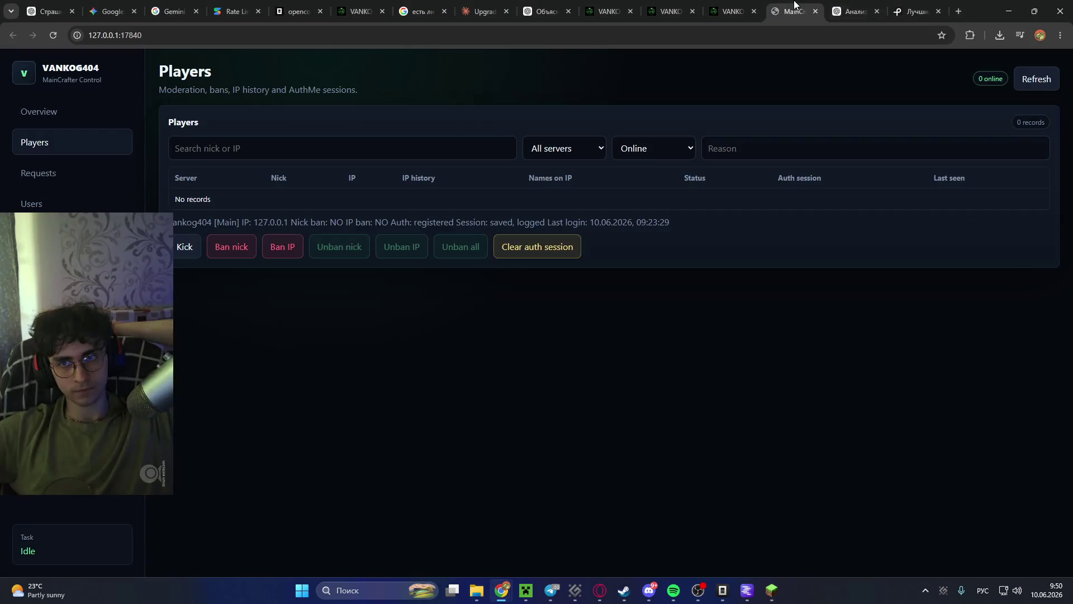
Start the Proxy server from the MainCrafter Control overview.
click(61, 123)
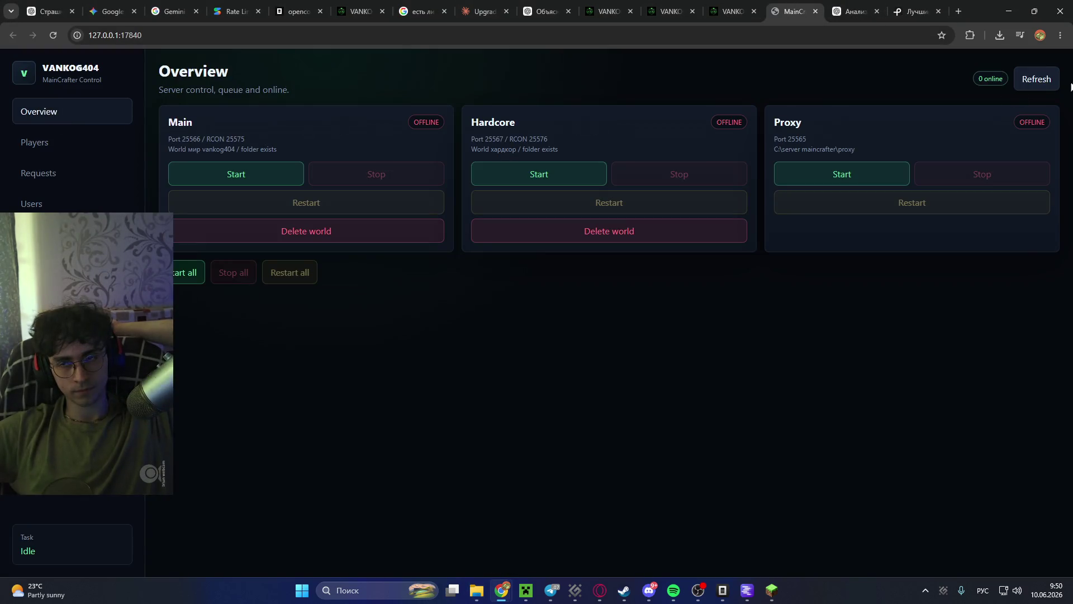
click(871, 179)
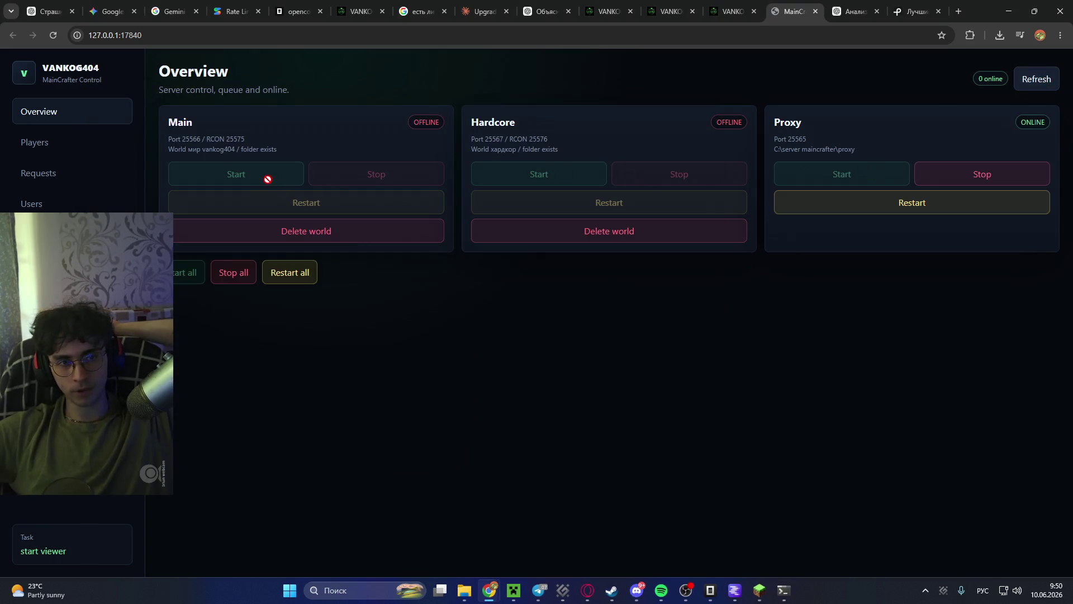
mouse_move(758, 598)
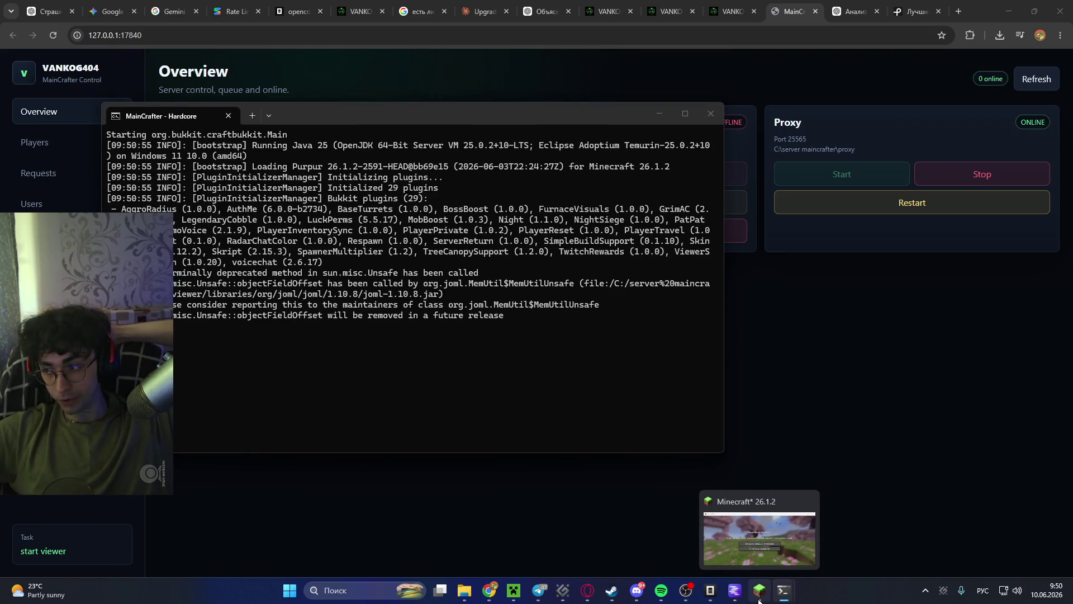
Return Minecraft to the multiplayer server list, then bring up the Main and Hardcore consoles.
click(759, 592)
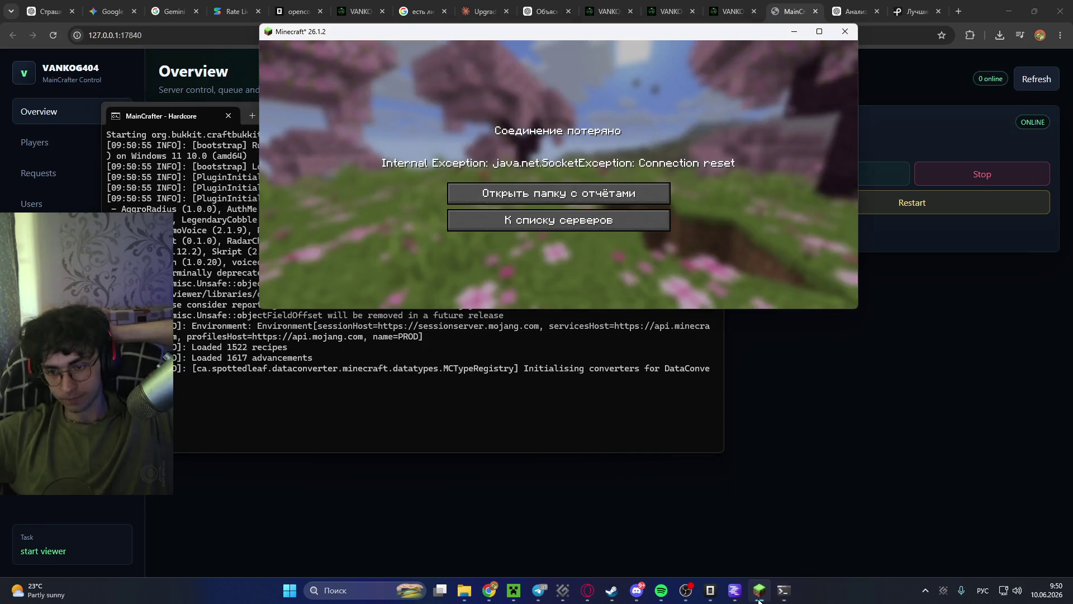
click(526, 219)
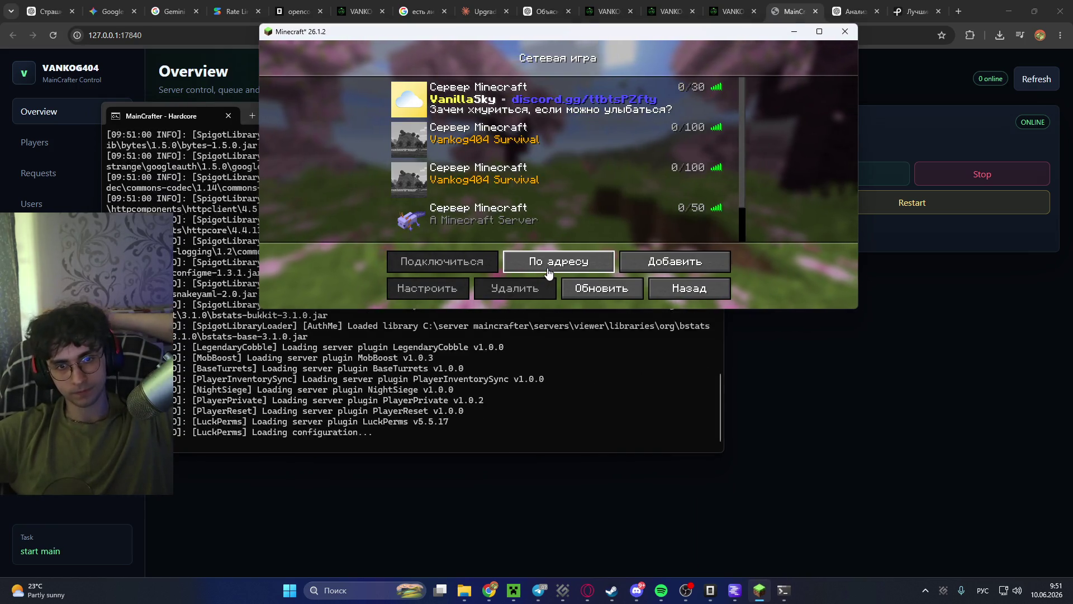
click(795, 295)
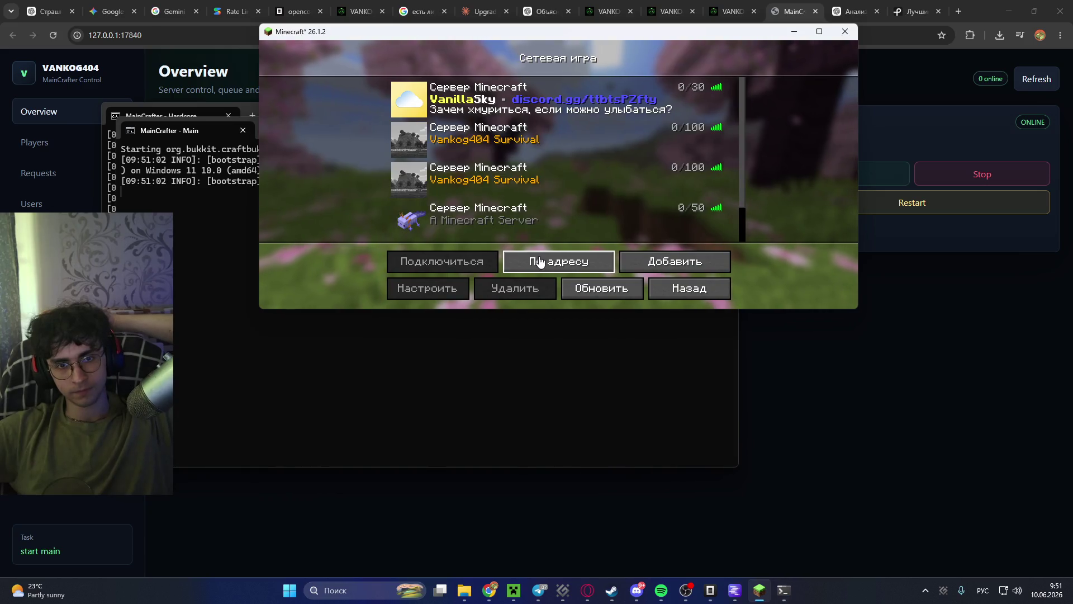
click(178, 133)
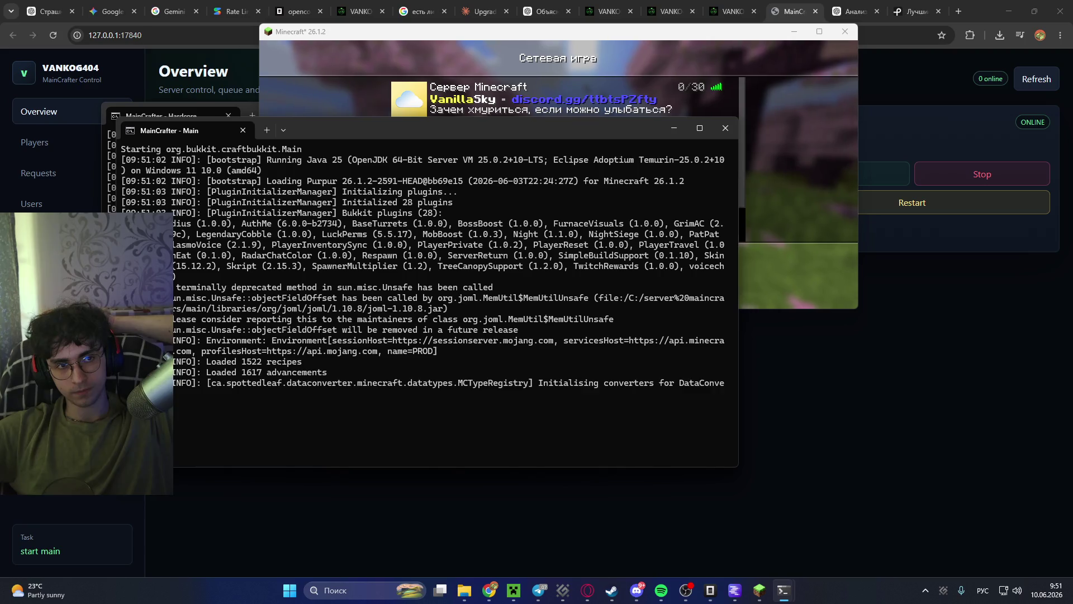
mouse_move(241, 116)
mouse_down()
mouse_move(227, 175)
mouse_move(97, 182)
mouse_up()
Arrange the Main and Hardcore console tabs and check both servers' startup logs.
key(alt+Tab)
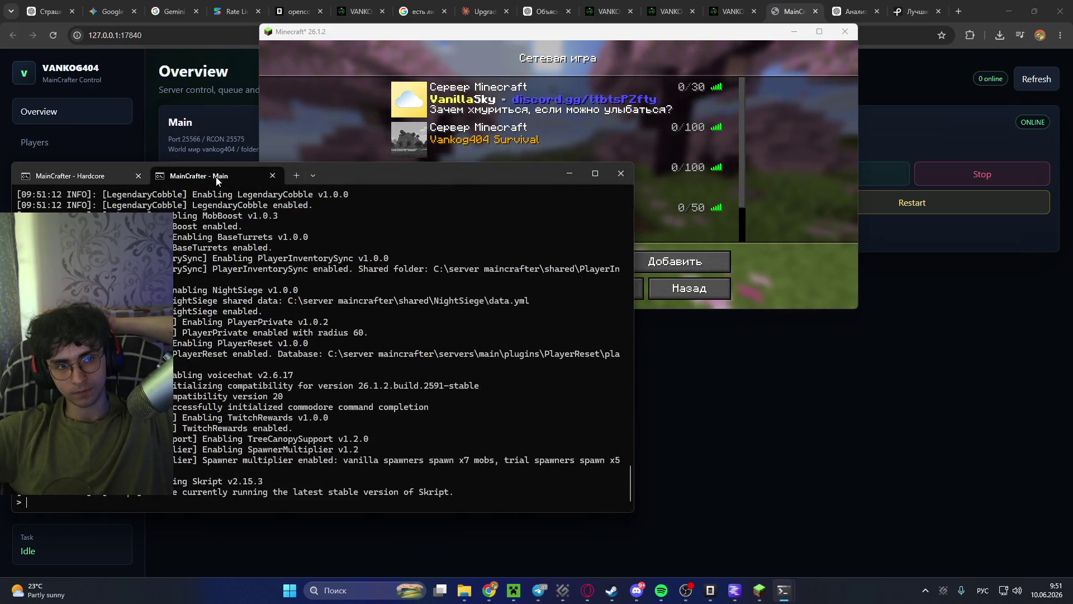
mouse_move(337, 183)
mouse_down()
mouse_move(435, 180)
mouse_move(372, 120)
mouse_up()
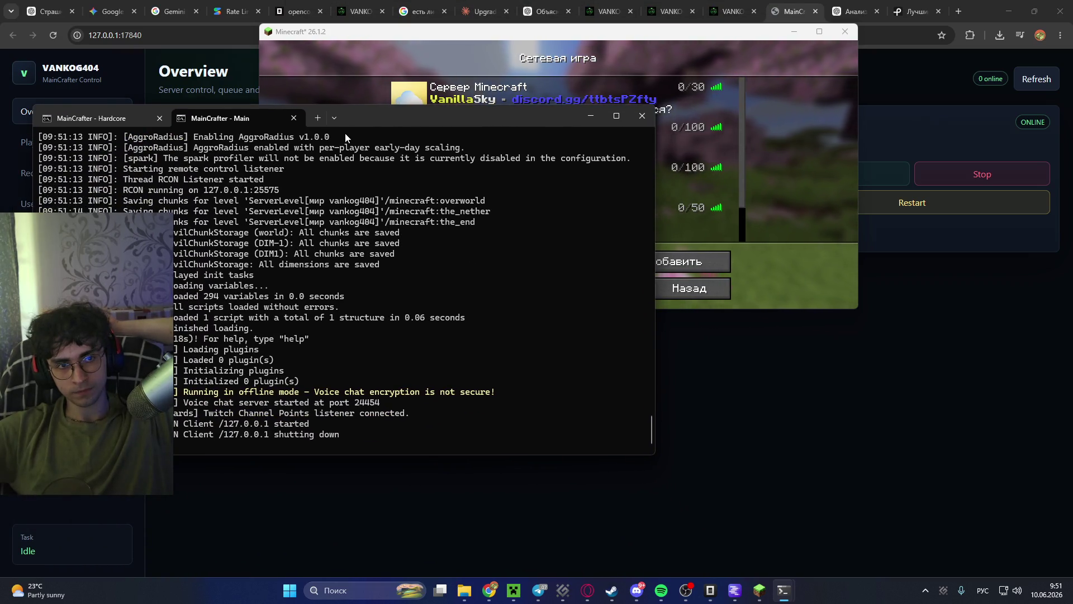
click(92, 117)
click(223, 118)
click(92, 118)
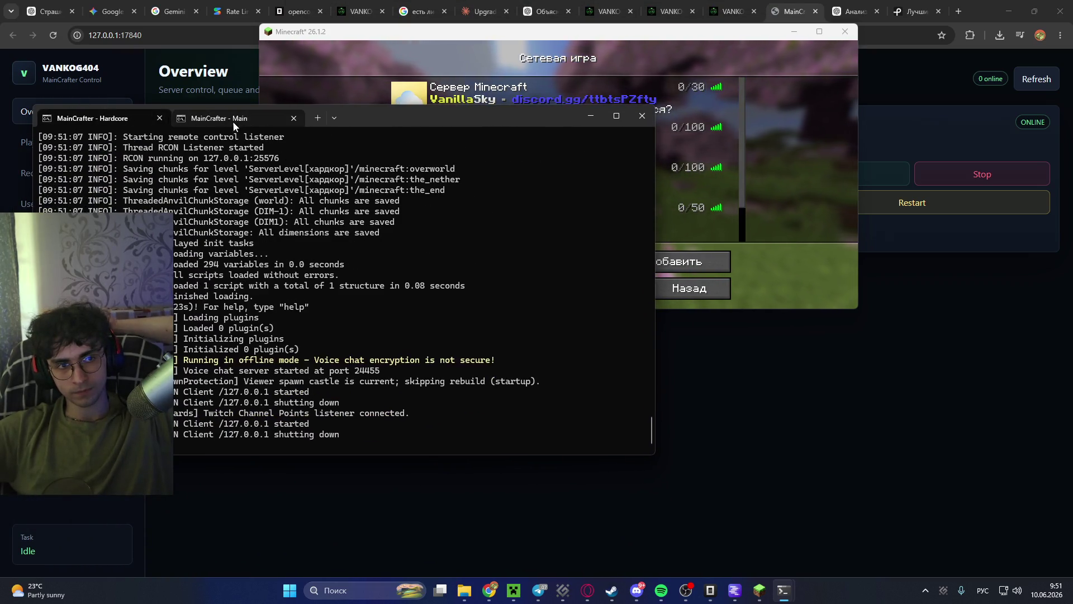
click(233, 122)
click(104, 125)
drag(250, 115, 116, 113)
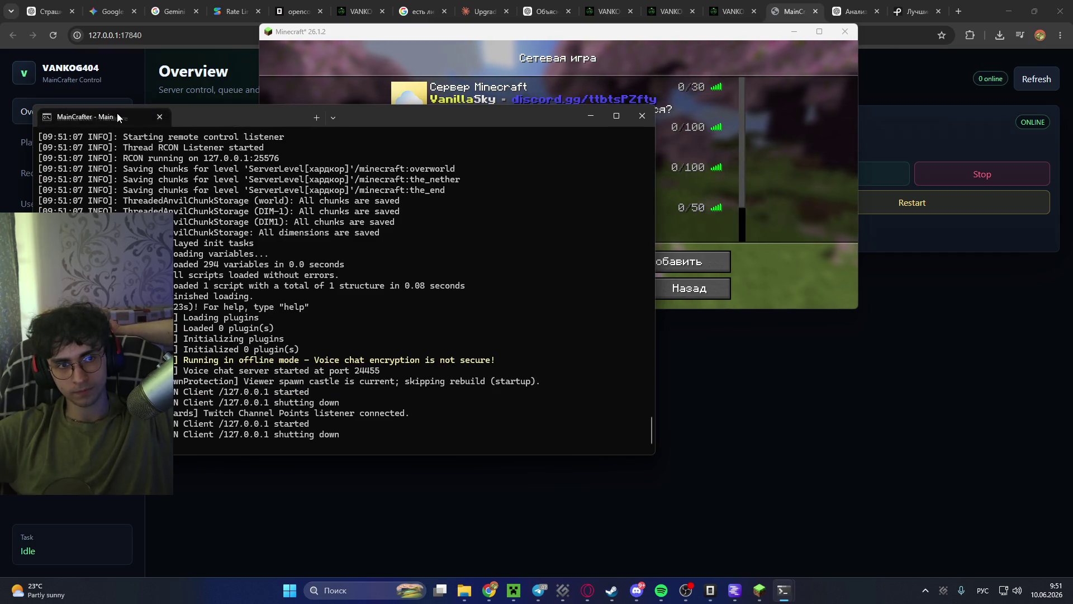
drag(241, 117, 68, 119)
click(194, 120)
click(92, 118)
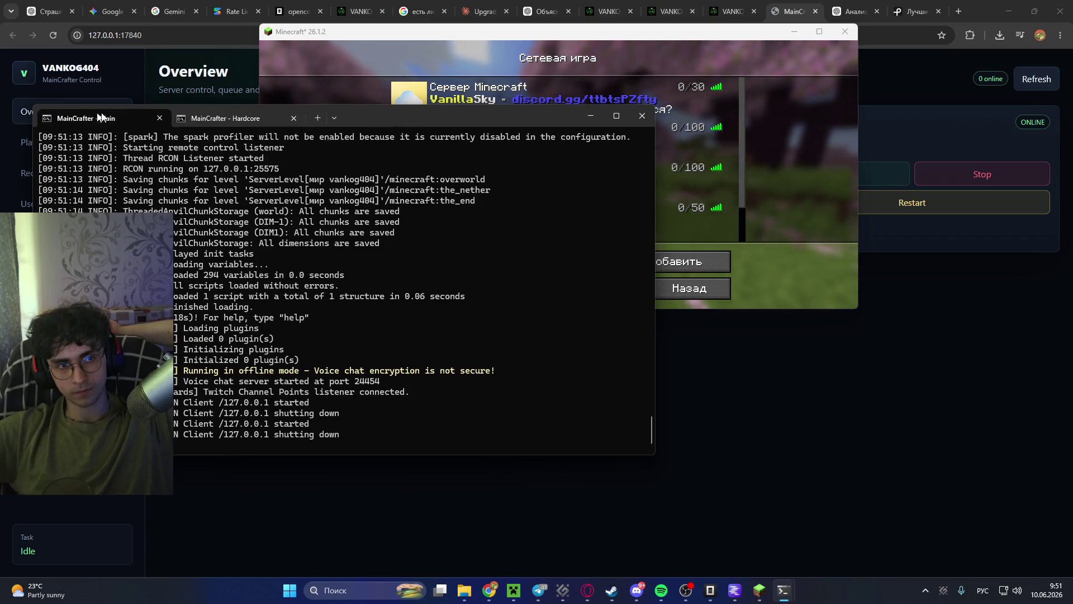
click(194, 119)
Hide the consoles and bring the Minecraft server list back to the front.
click(784, 589)
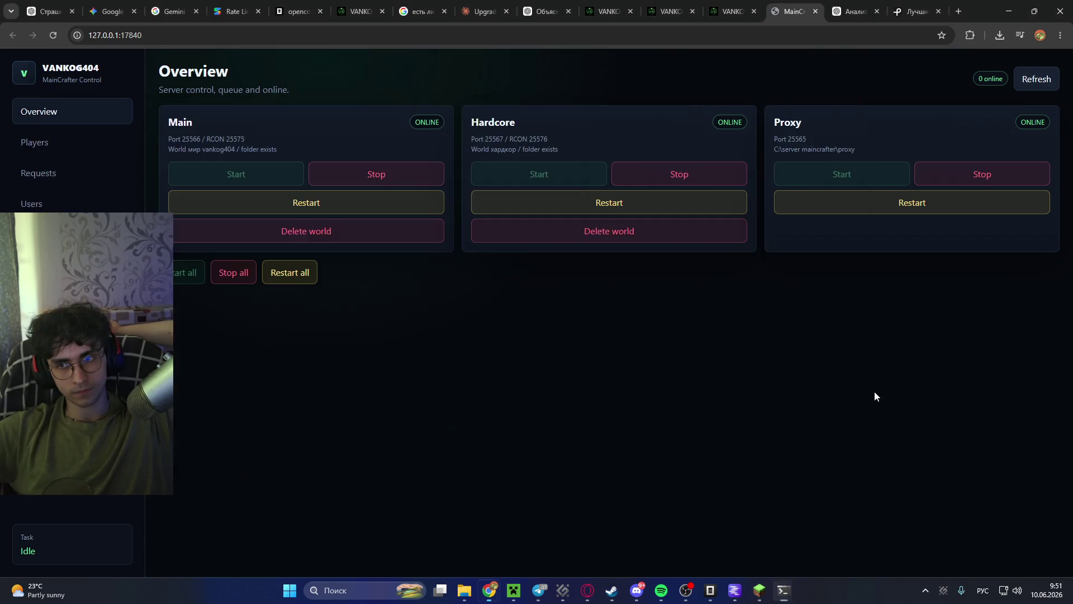
mouse_move(783, 596)
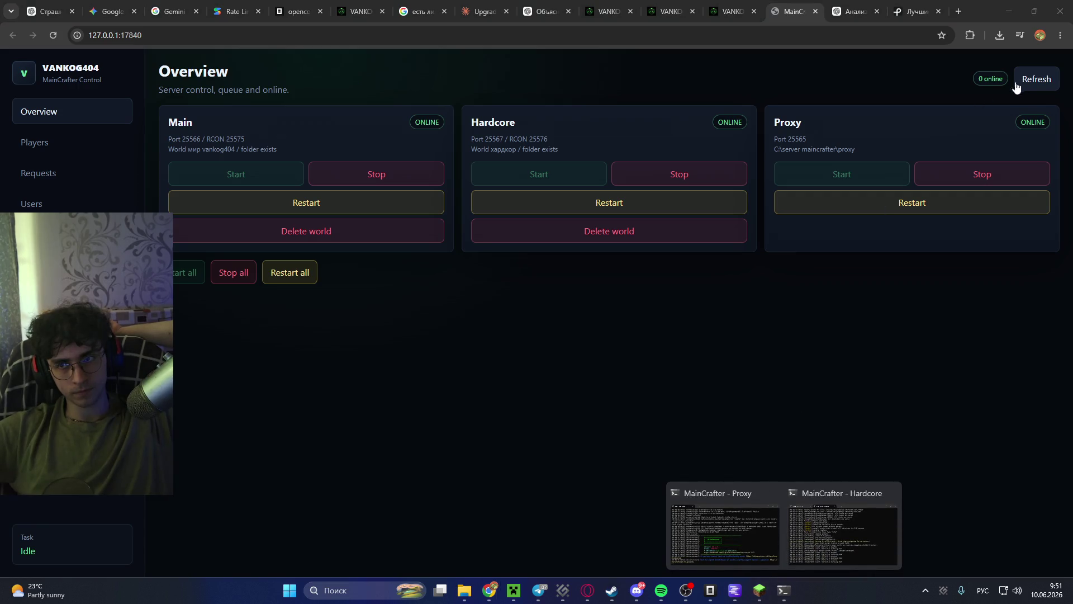
click(1045, 80)
click(759, 598)
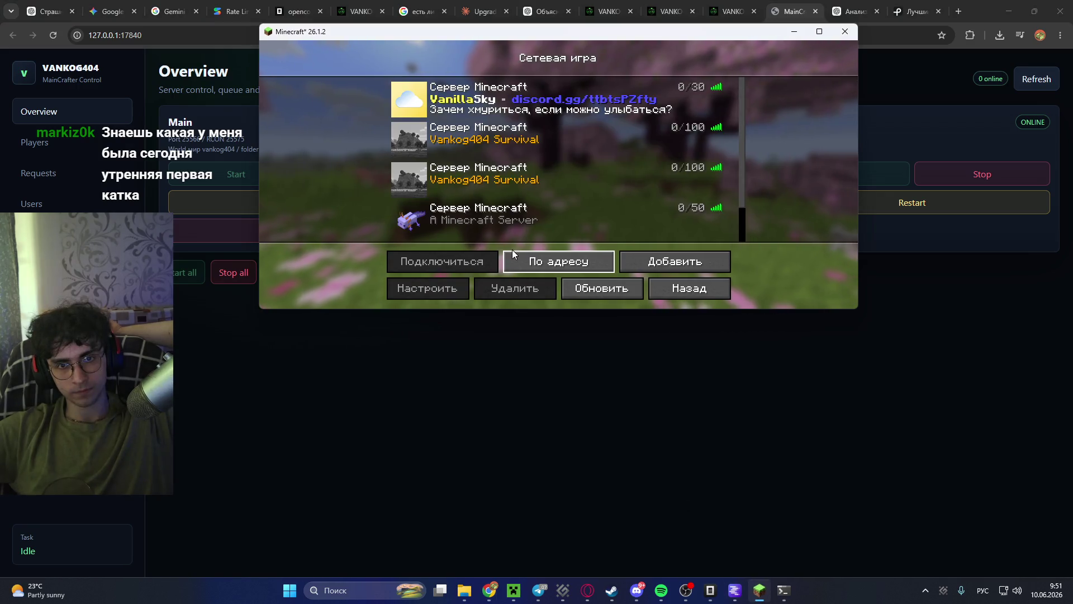
Connect directly to the server at localhost.
click(513, 256)
click(535, 241)
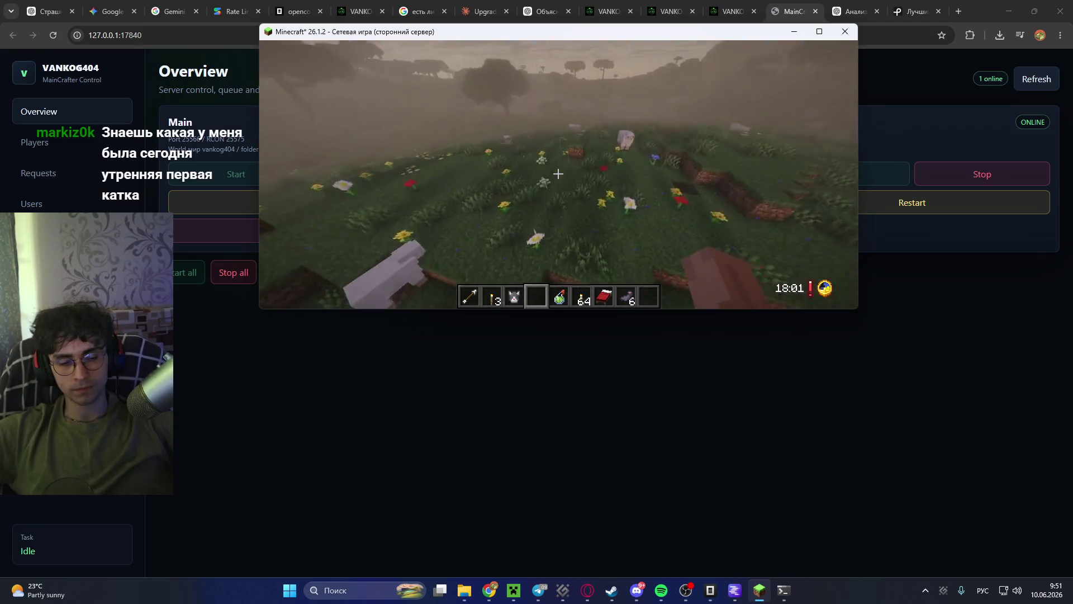
Switch to Spectator with F3+F4, fly down into the cave, then return to Creative.
key(F3+F4)
key(w)
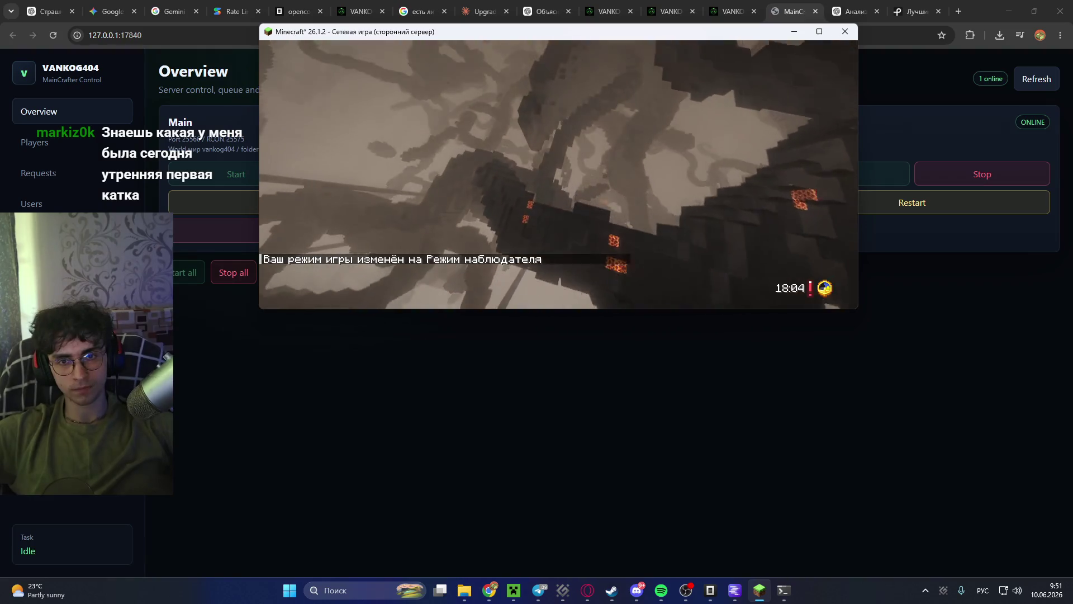
key(w)
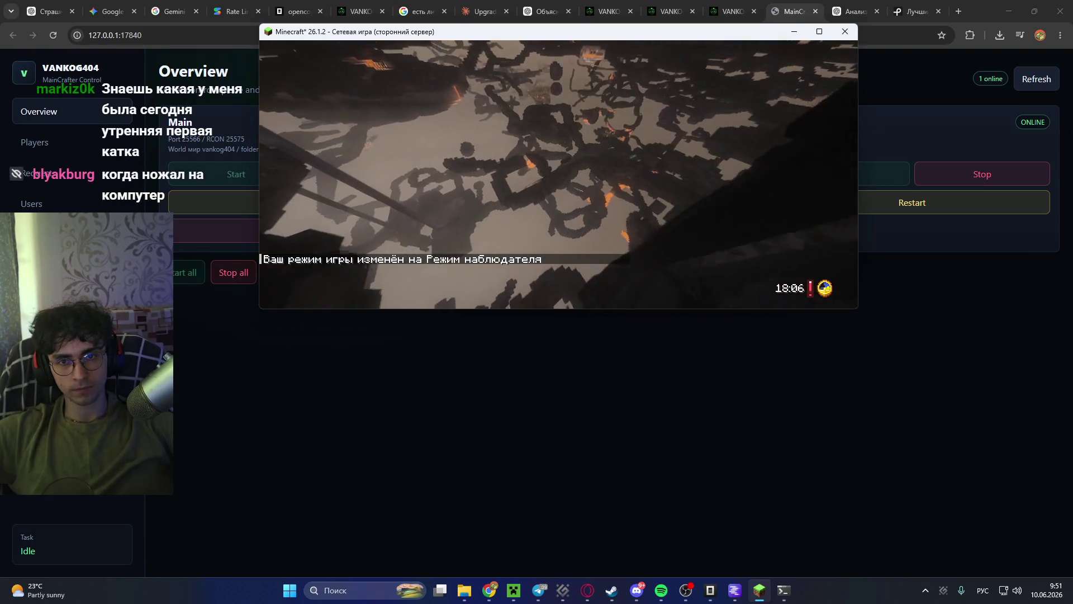
key(w)
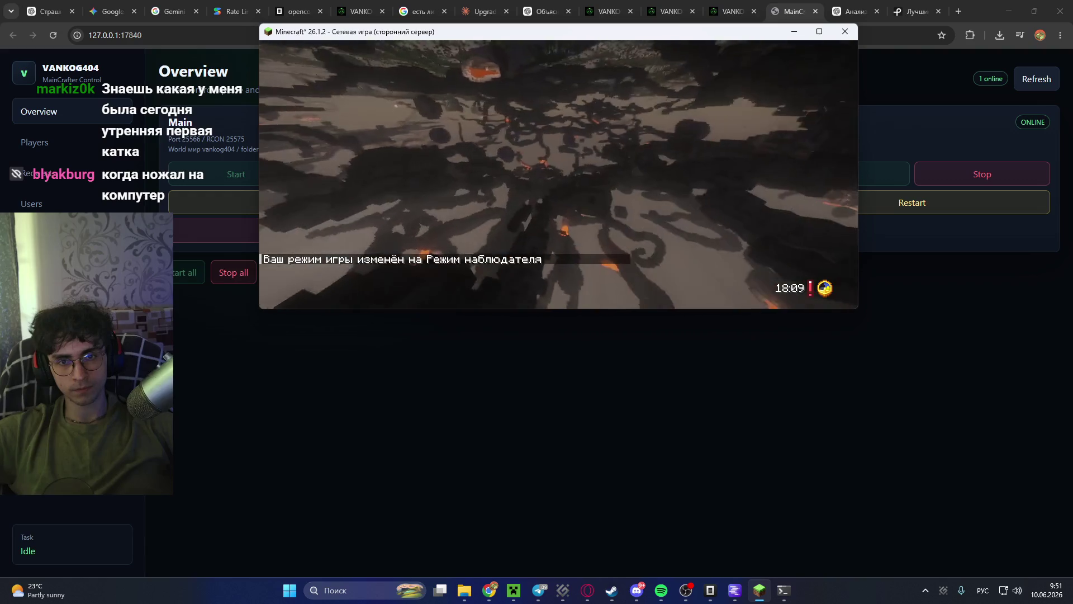
key(F3+F4)
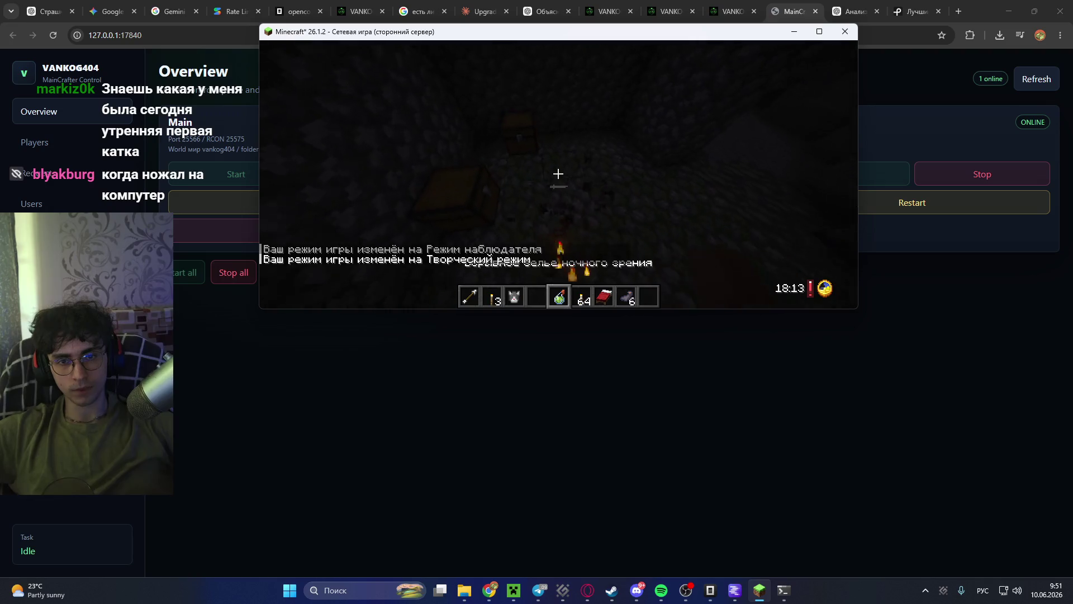
Throw a night-vision splash potion, select torches, and recall an earlier chat command.
right_click(558, 174)
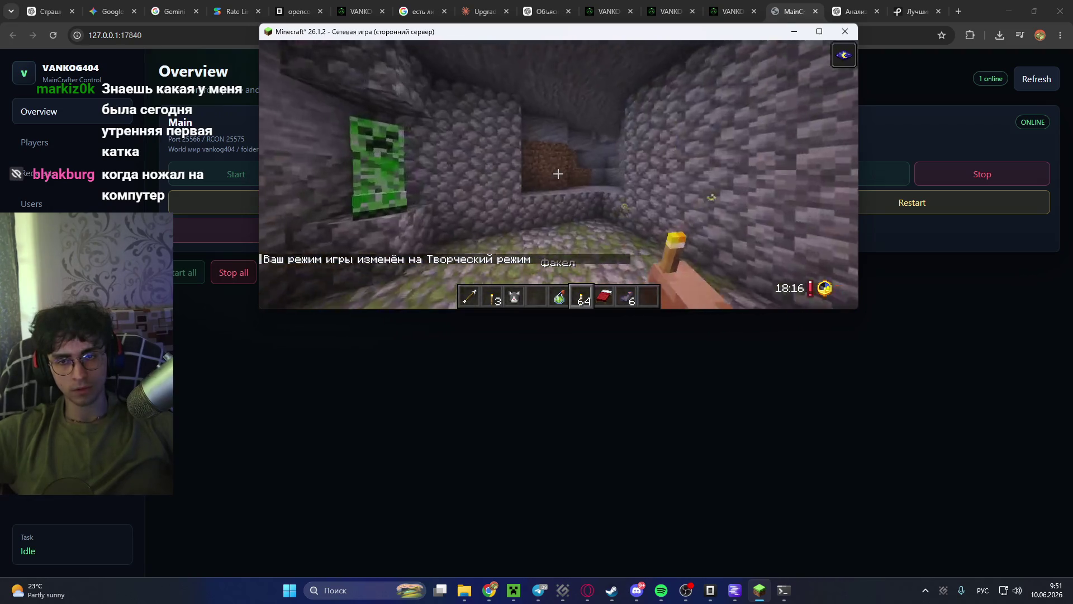
key(6)
key(t)
key(Up)
key(Up)
key(Up)
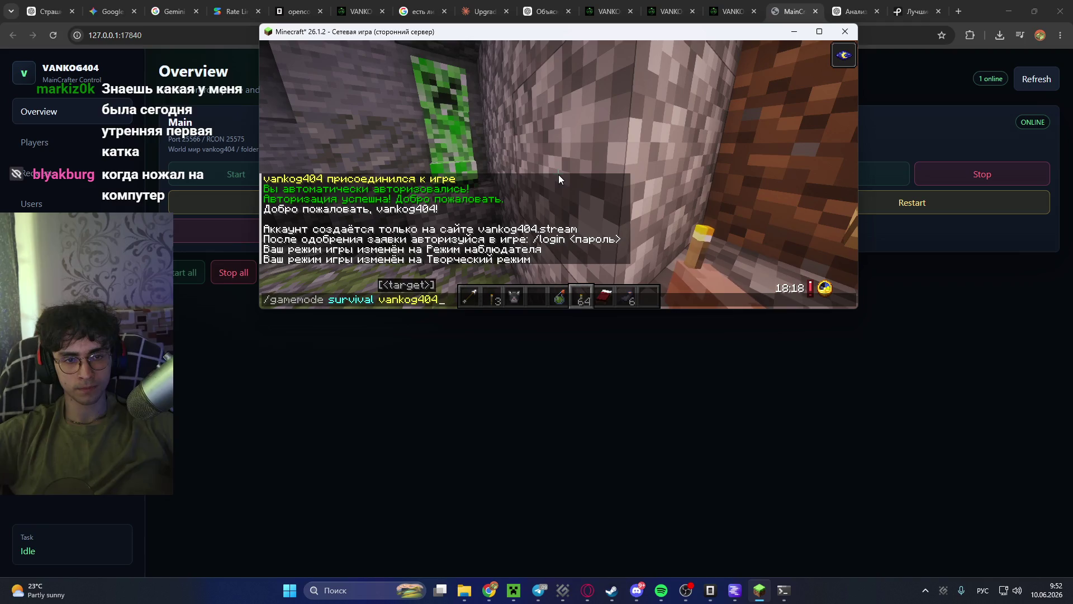
Go fullscreen and rerun /kill from chat history, removing 1259 entities.
key(F11)
key(Up)
key(Up)
key(Up)
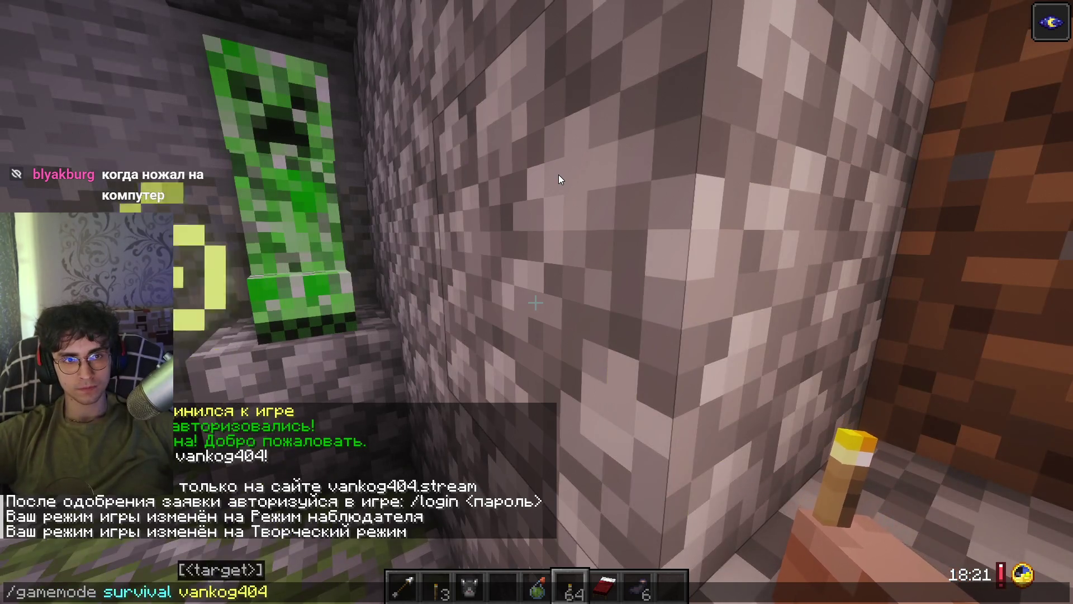
key(Down)
key(Down)
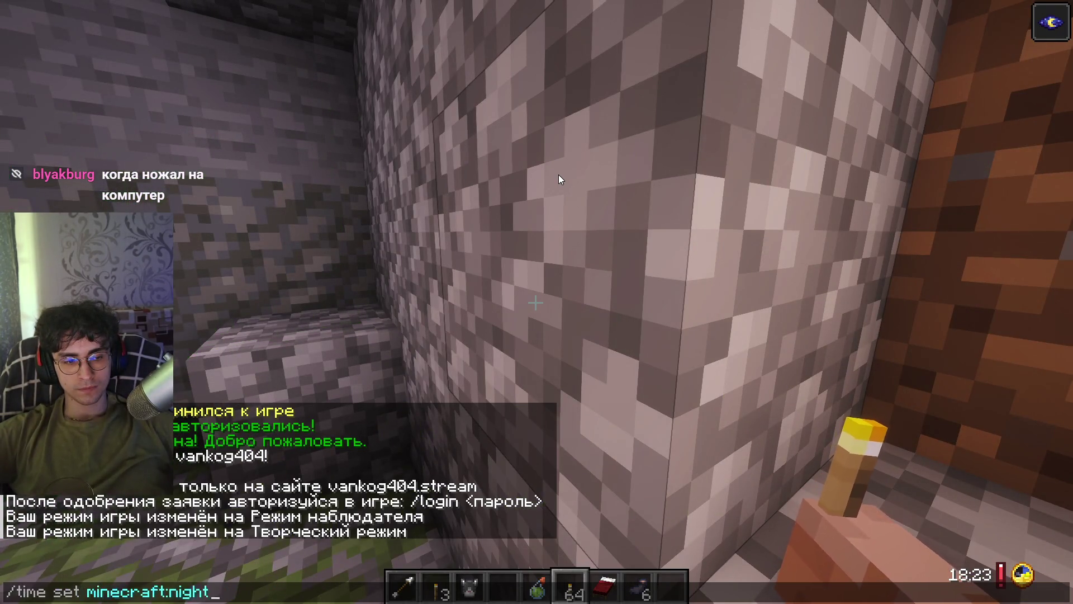
key(Return)
Set the world time to night with /time set minecraft:night.
key(t)
key(Up)
key(Up)
key(Up)
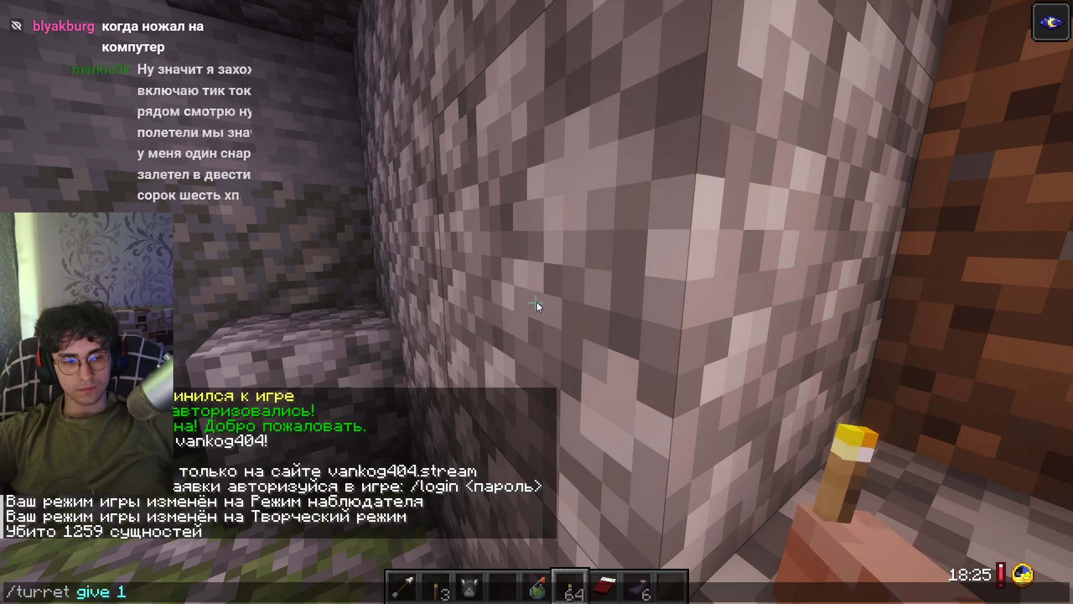
key(Up)
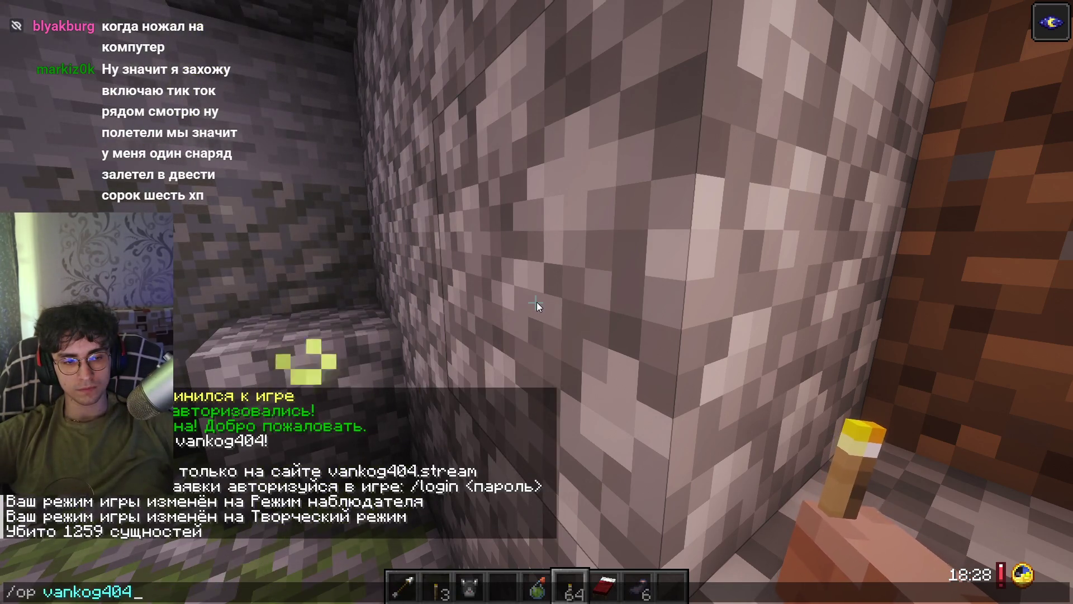
key(Escape)
text(/ti)
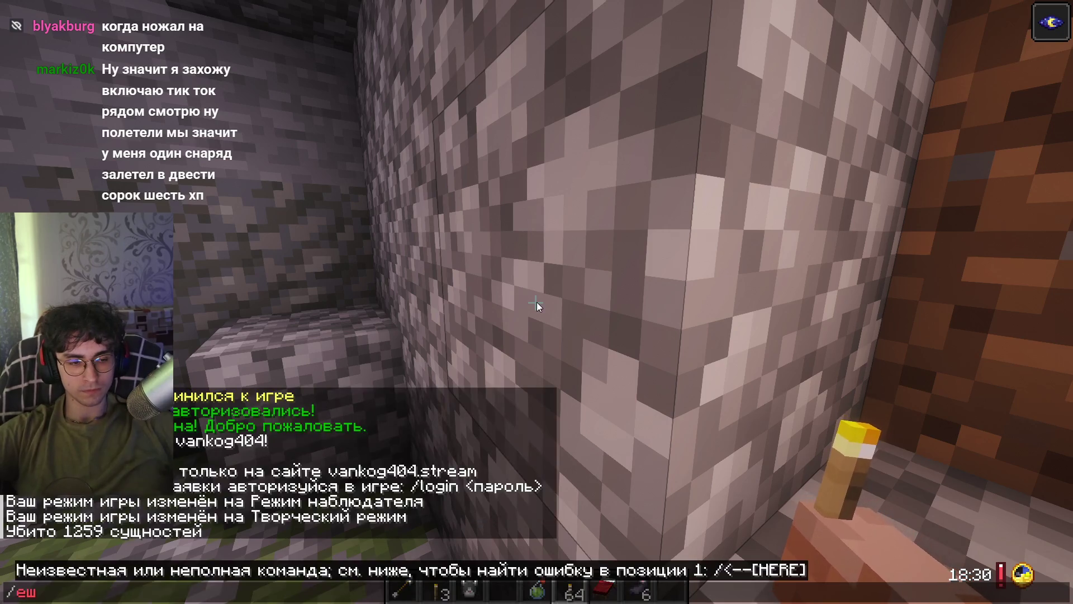
text(me set min)
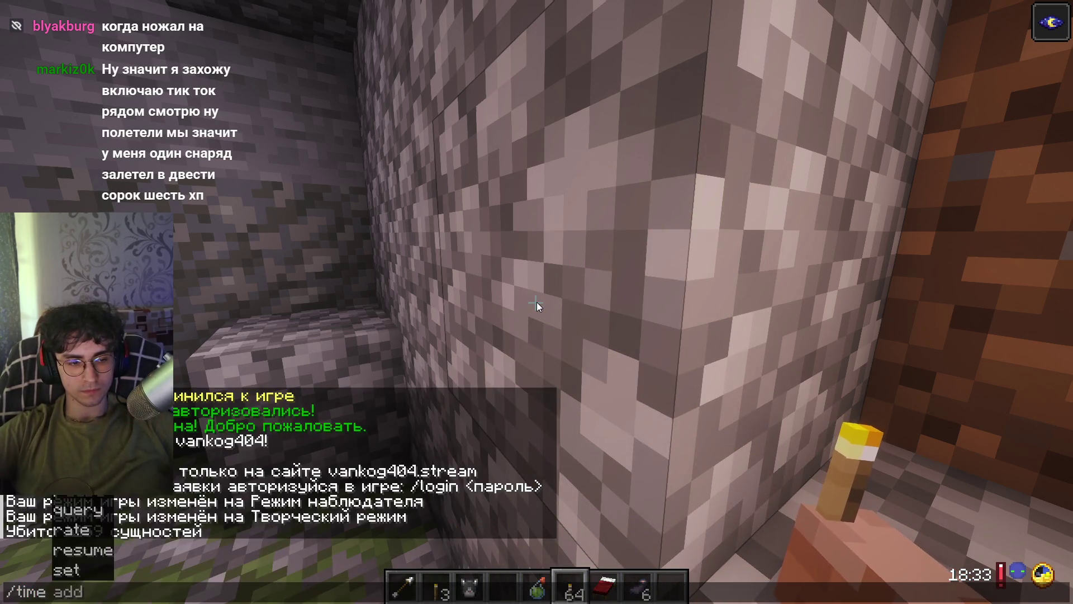
key(Tab)
key(Return)
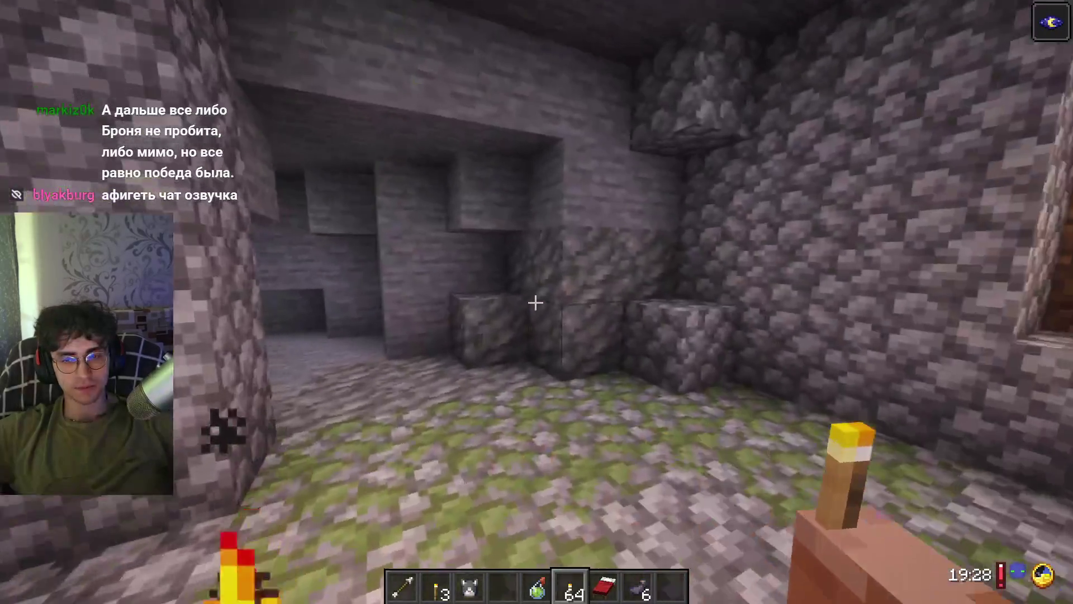
Place the red bed in the room and sleep in it to set the spawn point.
scroll(536, 302, down, 1)
right_click(536, 302)
right_click(536, 303)
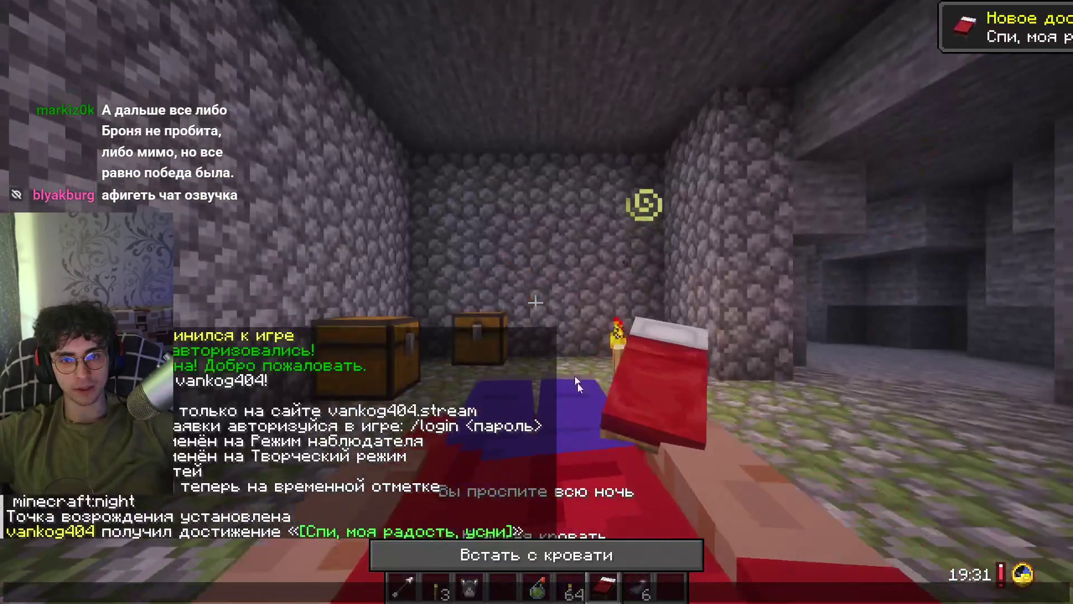
scroll(534, 303, down, 2)
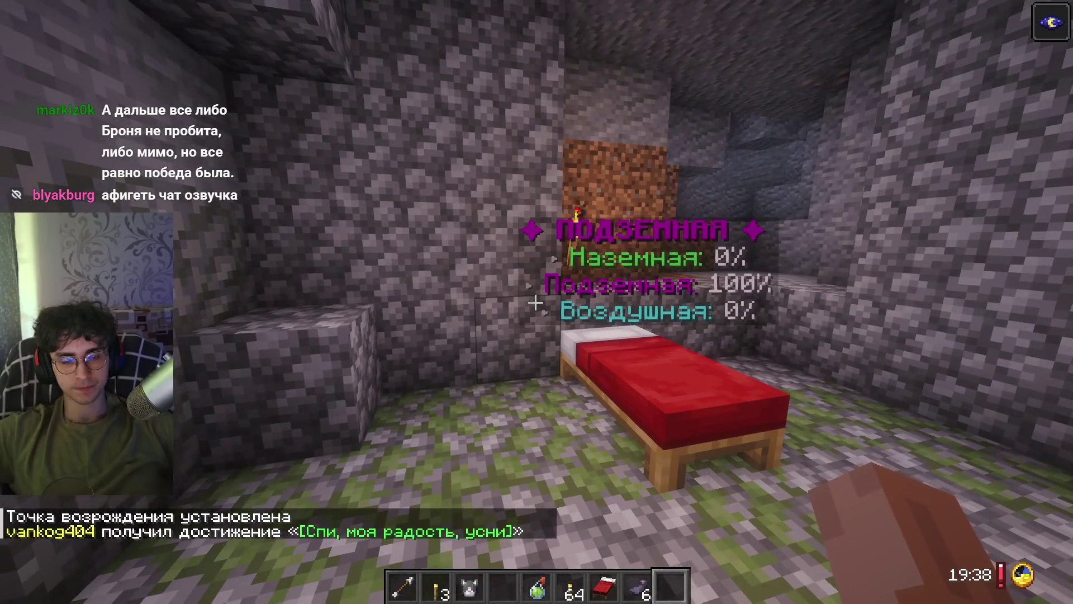
Recall an earlier chat command, close chat, and switch to Survival with F3+F4 to start the siege.
key(t)
key(Up)
key(Up)
key(Up)
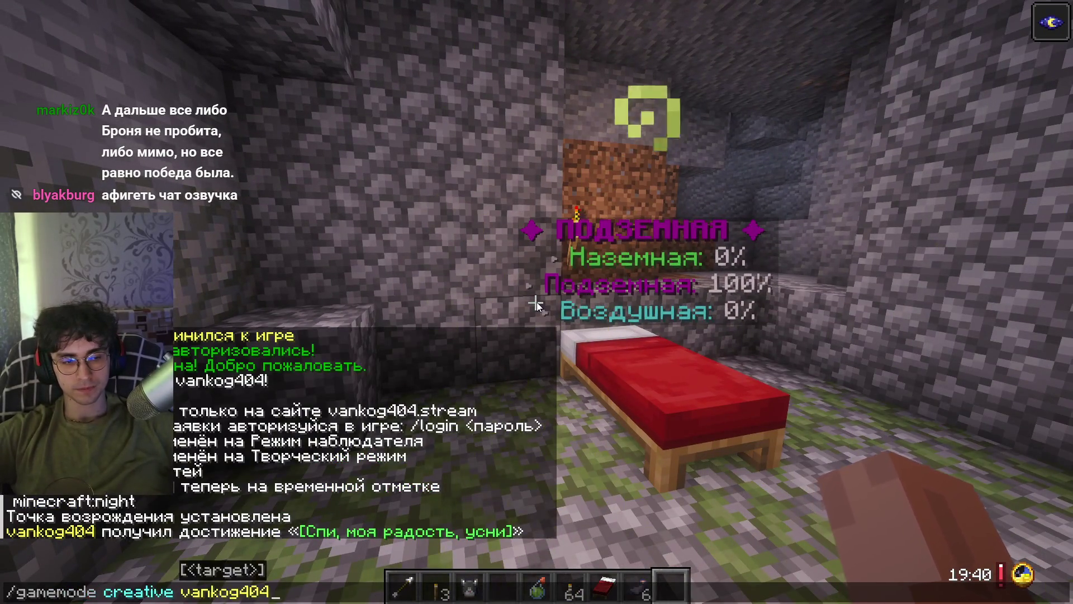
key(Return)
key(F3+F4)
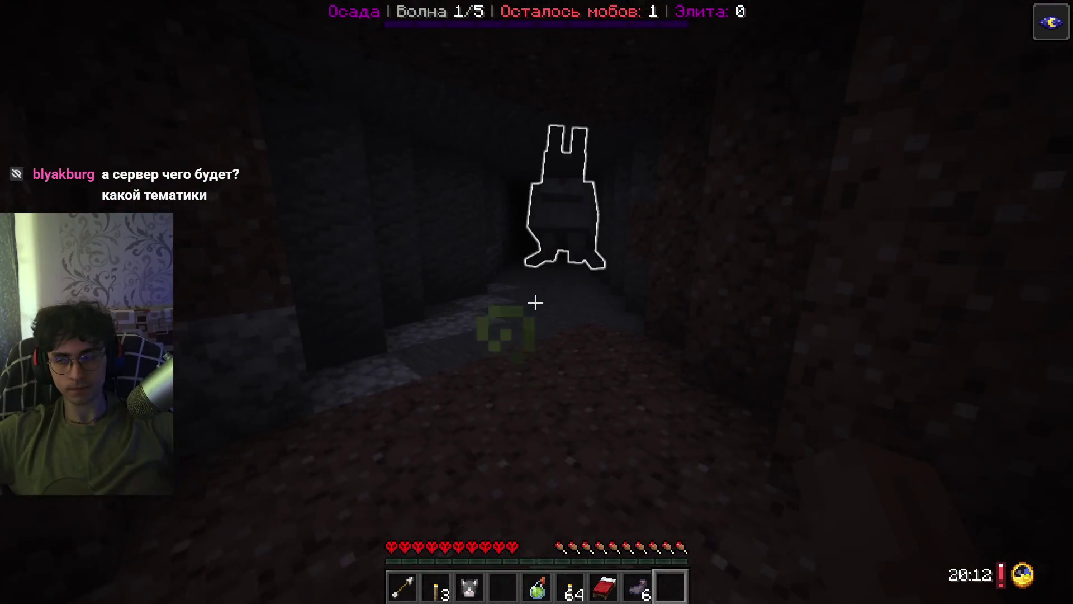
Toggle the game mode with F3+F4 and play the siege through to wave 3 of 6.
key(F3+F4)
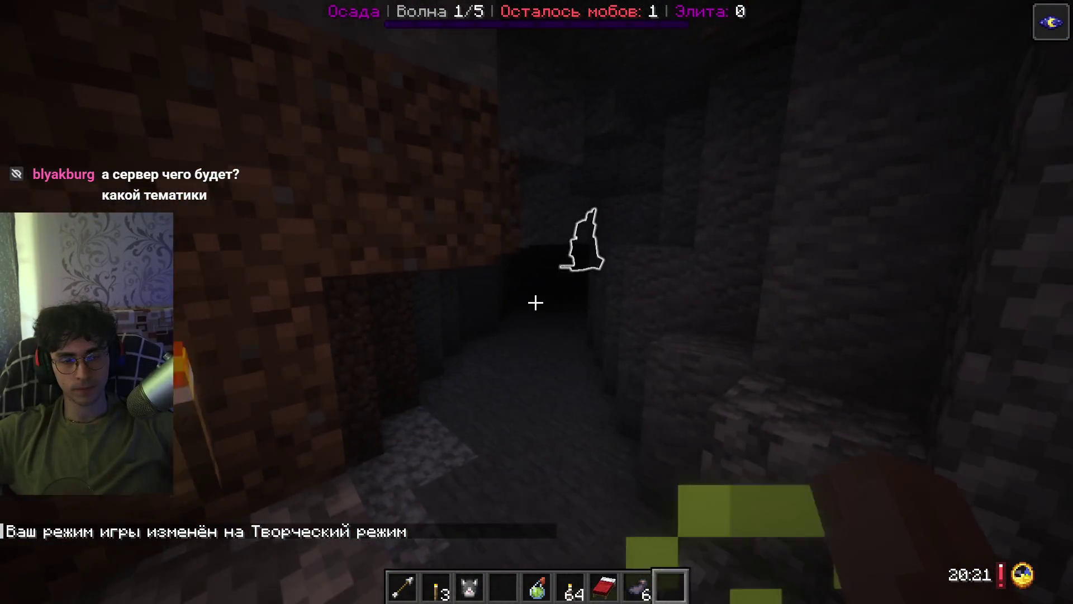
key(Escape)
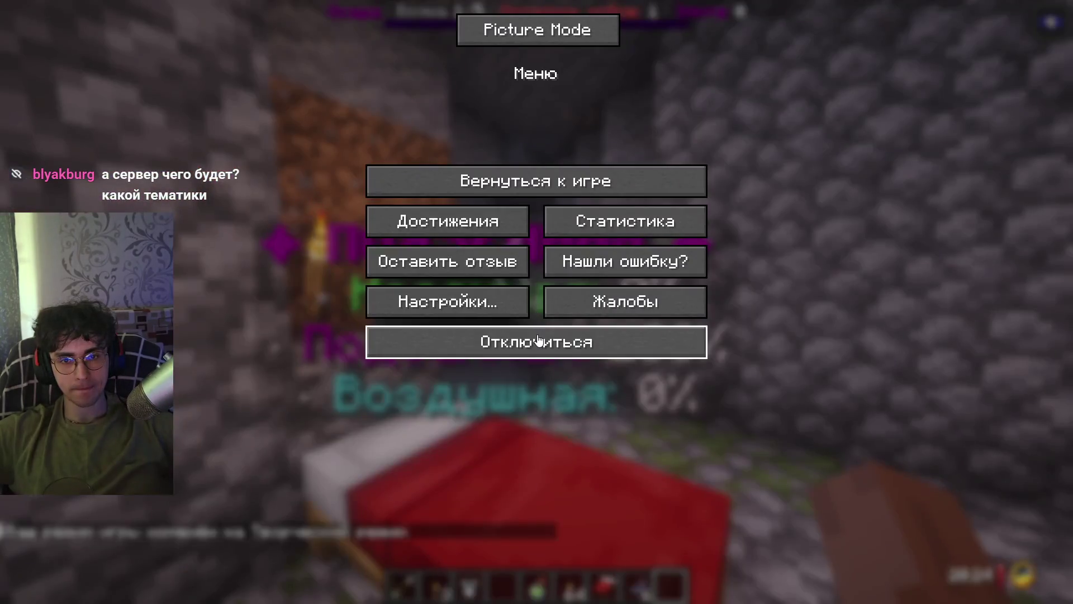
key(Escape)
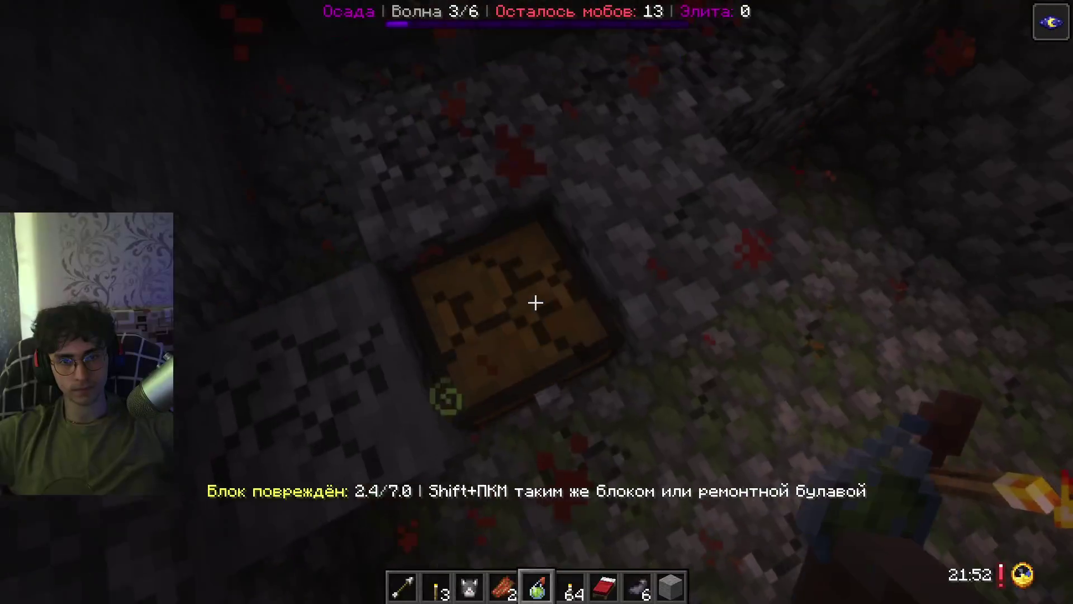
Disconnect from the server and return to the ChatGPT NightSiege conversation.
key(Escape)
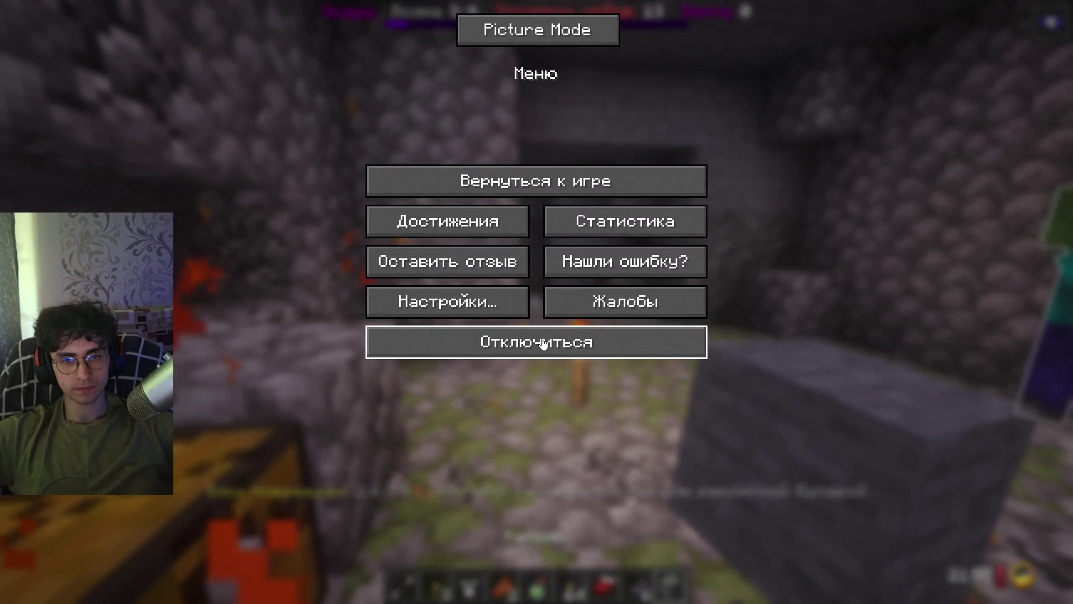
click(542, 338)
key(super)
click(903, 360)
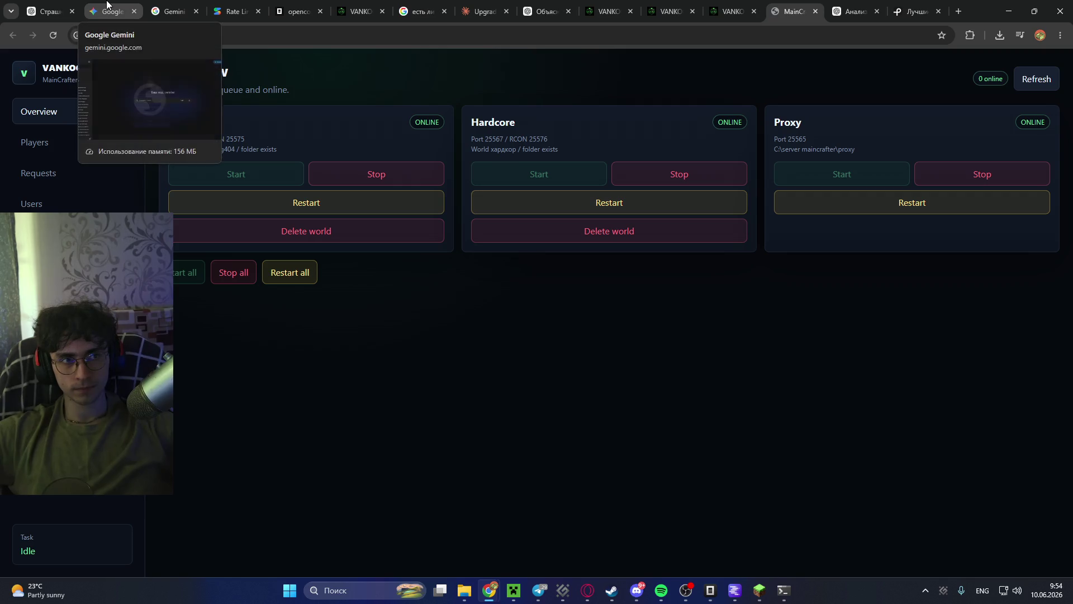
click(854, 11)
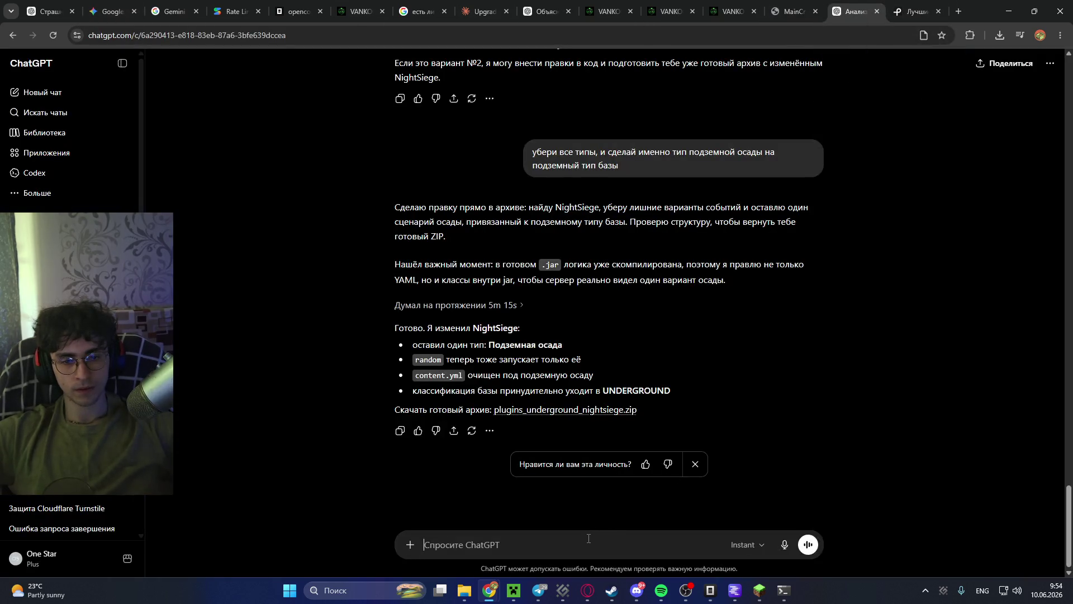
Switch the keyboard to Russian and draft the request about the rabbit digging a tunnel and mobs spawning.
text(ghbdt)
key(BackSpace)
key(BackSpace)
key(BackSpace)
key(alt+shift)
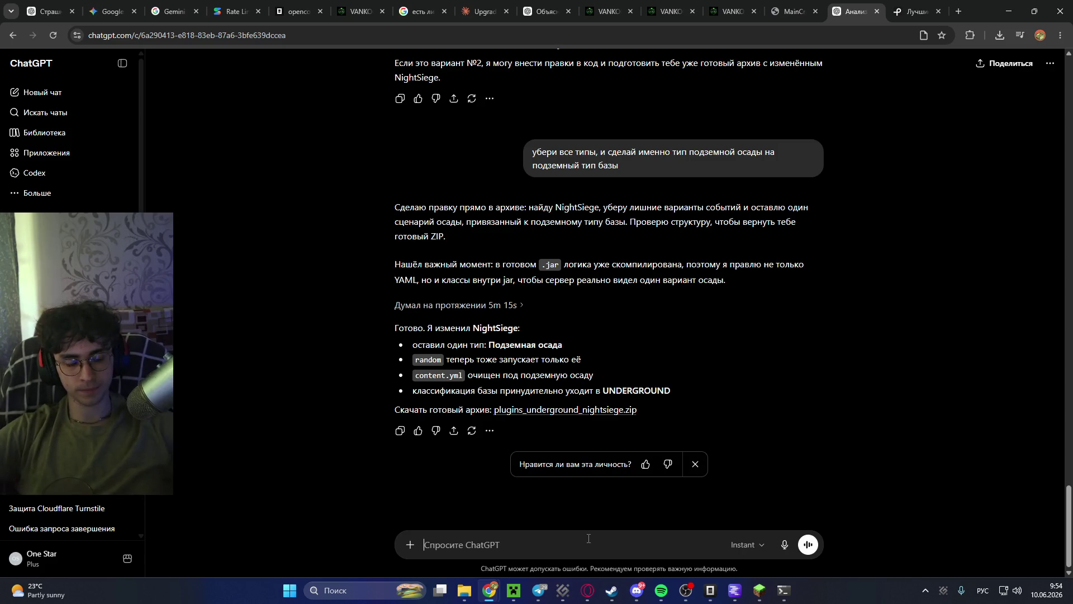
text(отлично,ю )
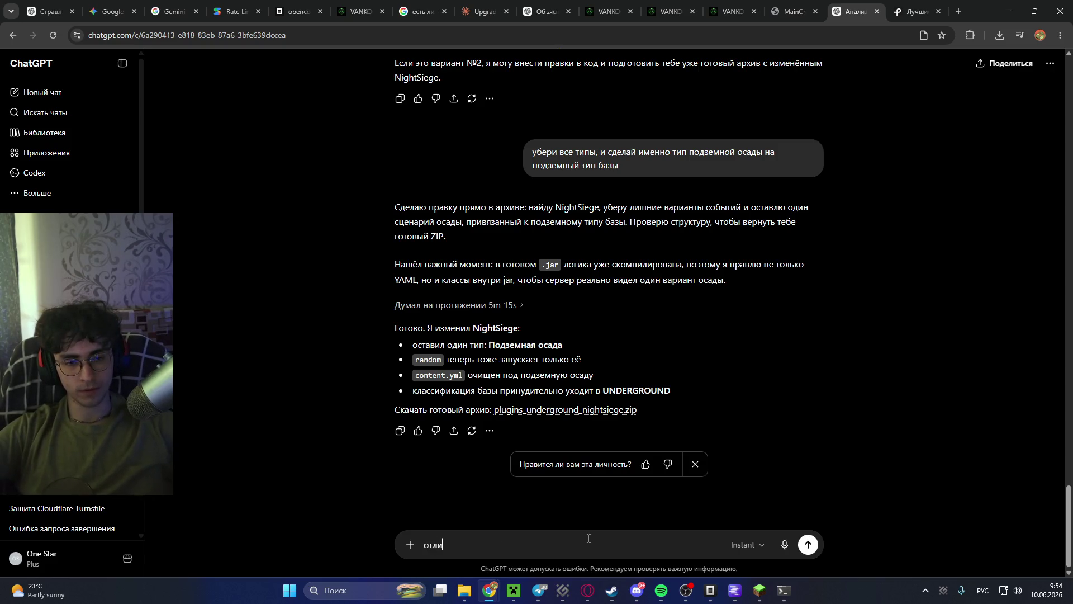
text(только механика подземной о)
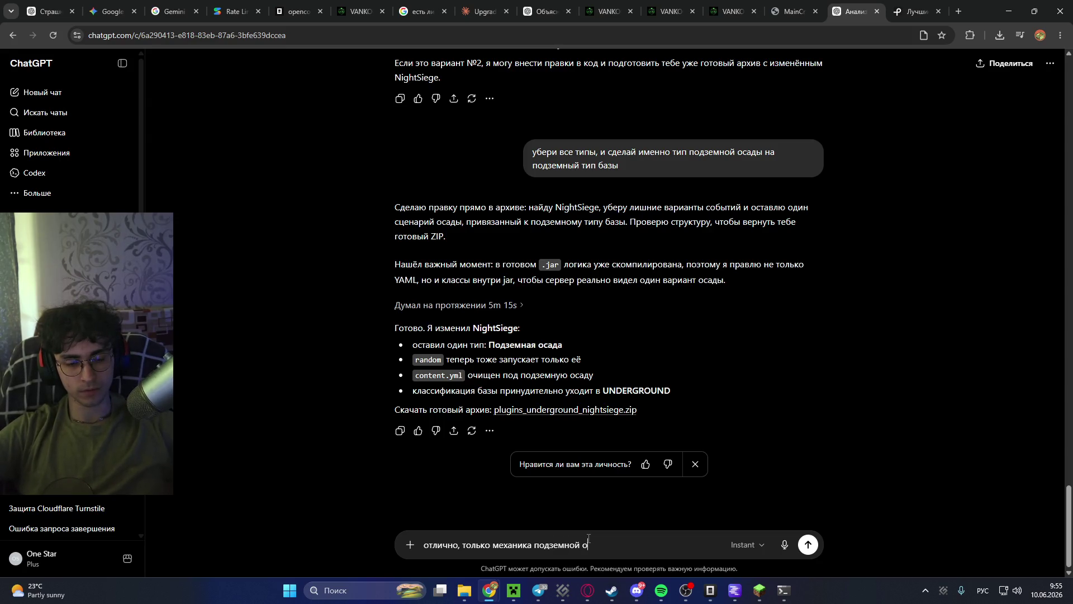
text(ы максимально кривая, пер)
text(еделай телепо)
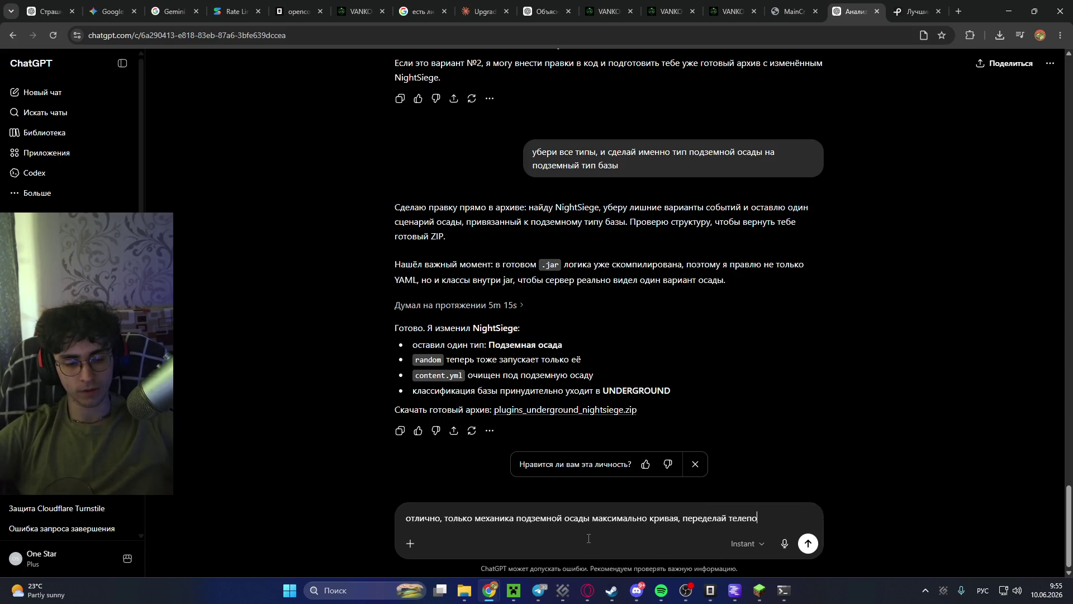
text(, поведение кроли)
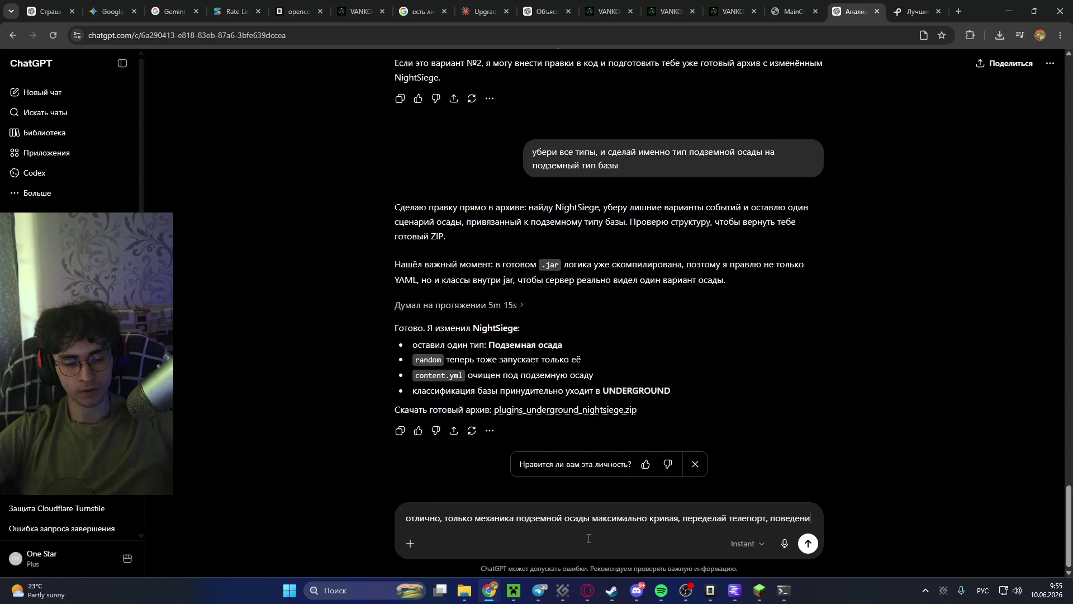
text(н просто сейчас)
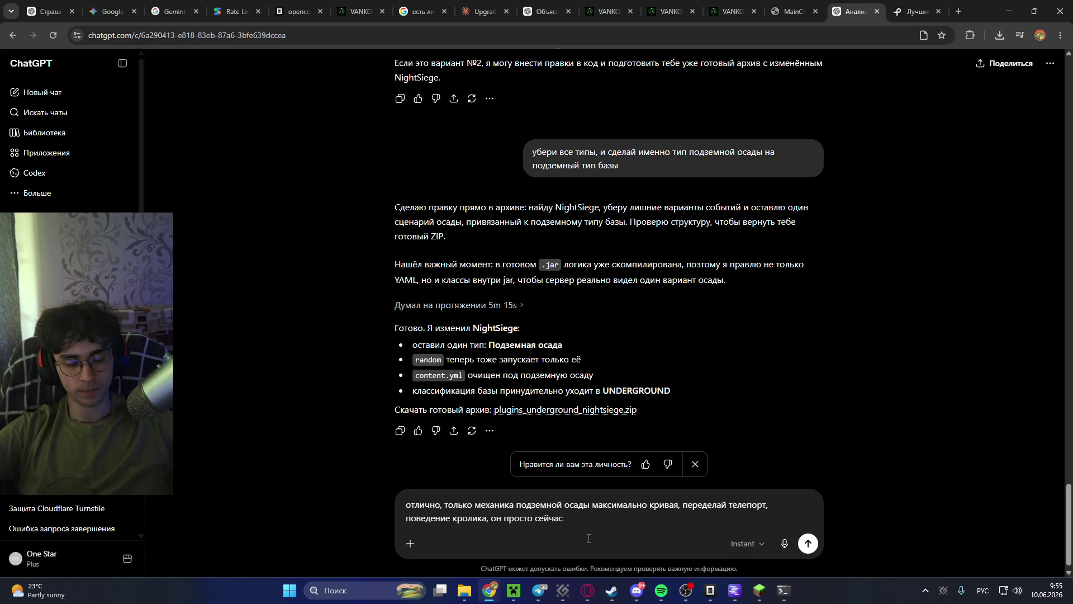
text(орт)
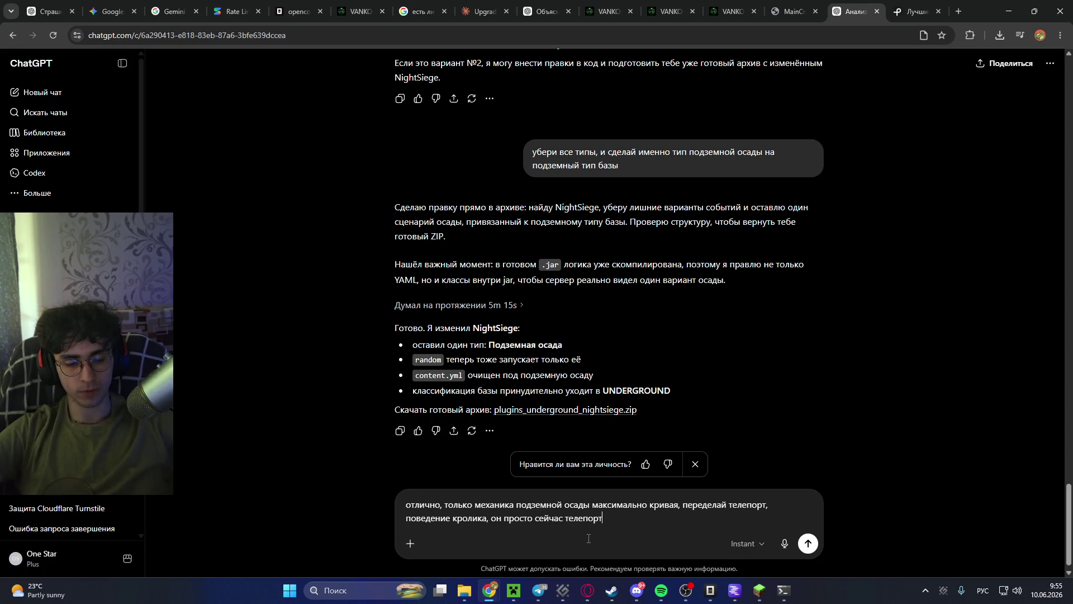
text(ясь ломает блоки, а)
text(нужно чтоб)
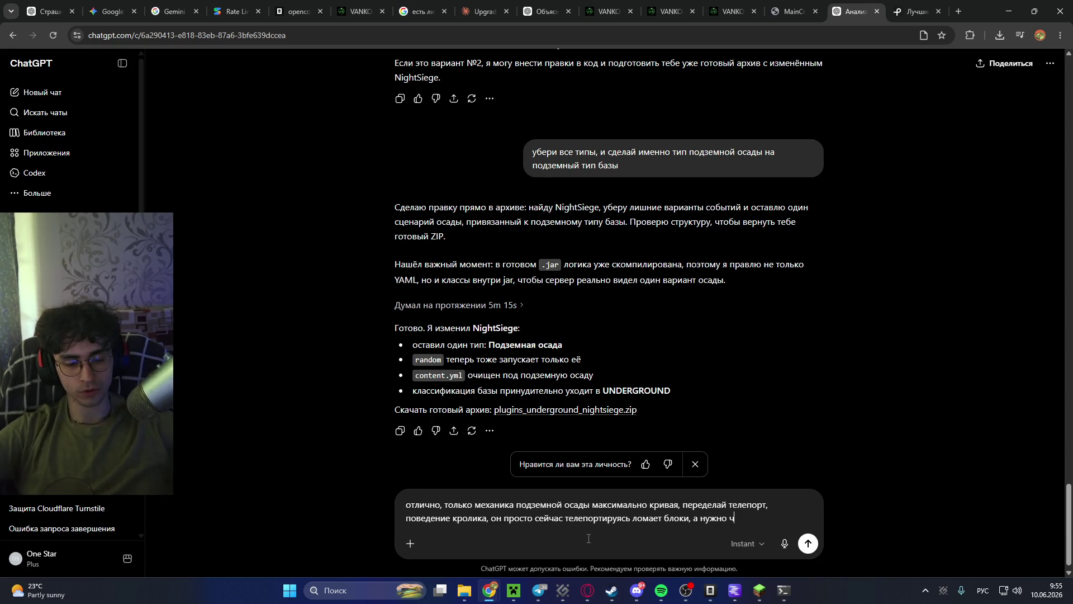
text(н са)
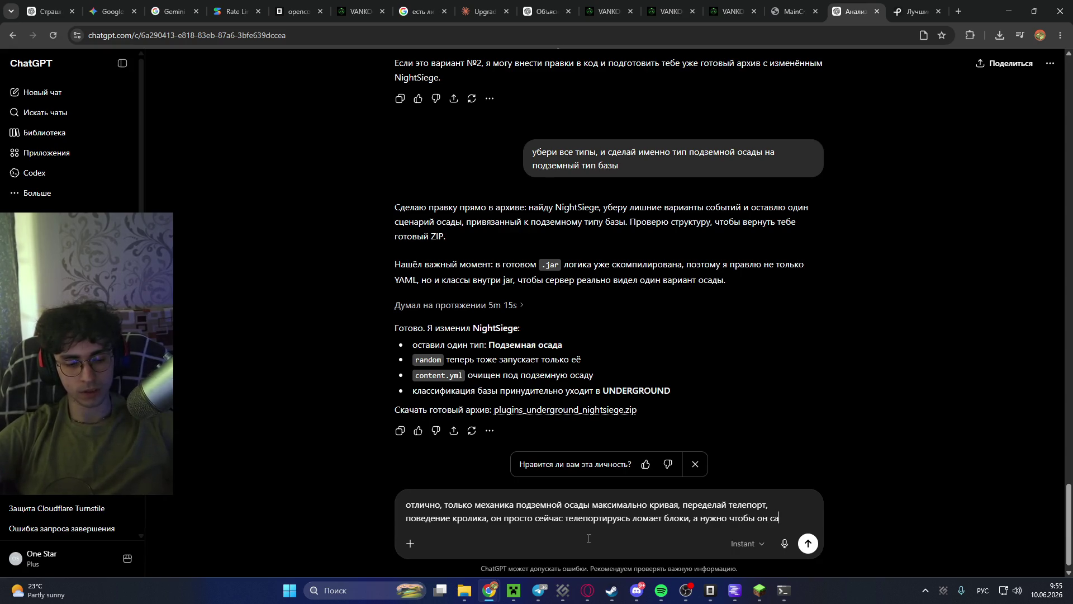
text(гал по полу,)
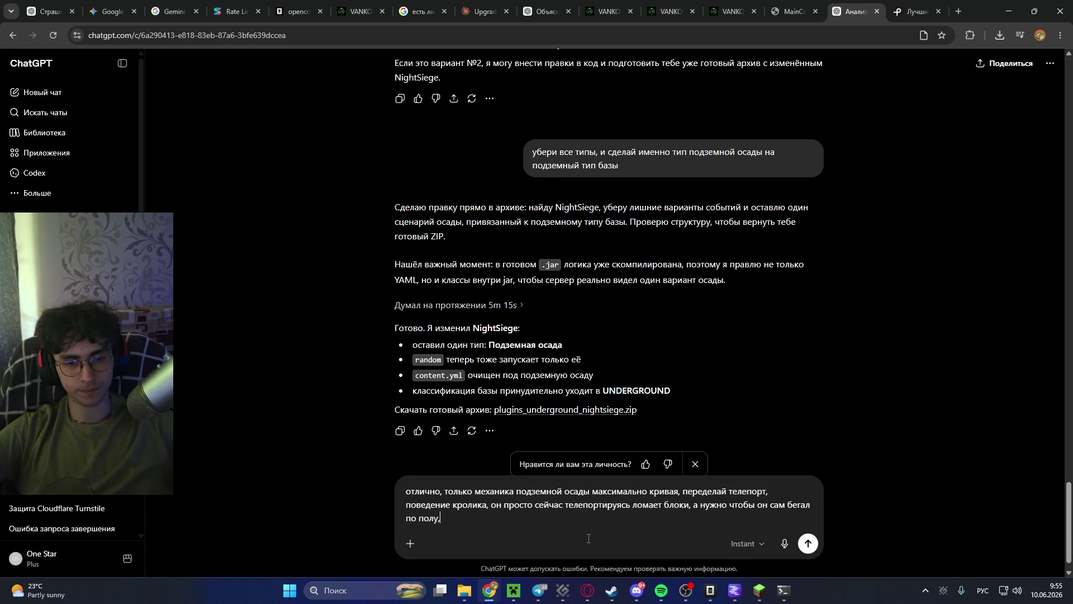
text(грыз то)
text(нель к базе,)
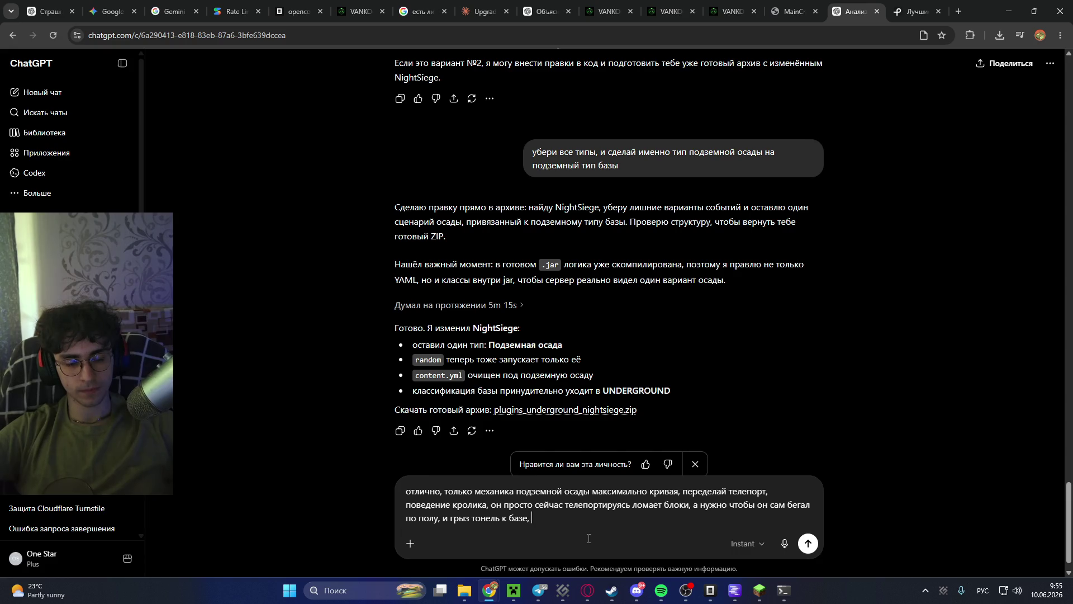
text(ого как прогрыз спавнится у теле)
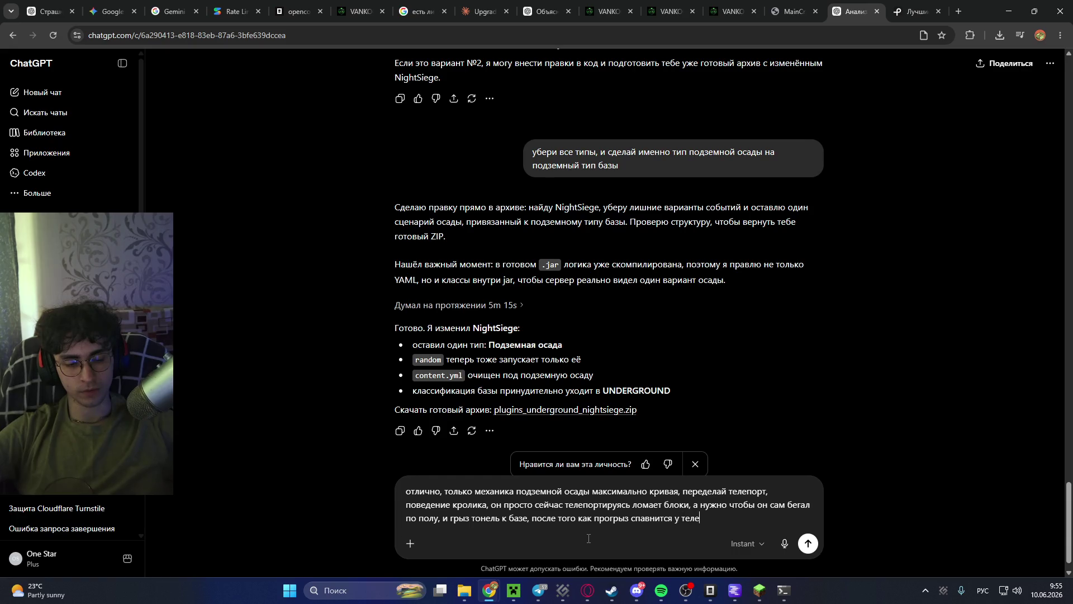
text(мобы)
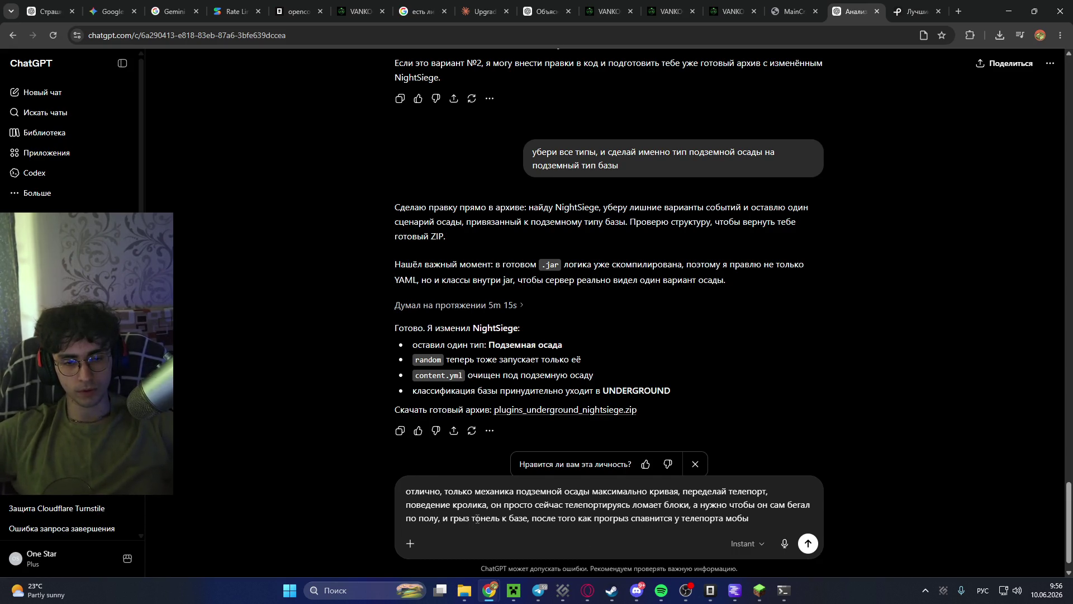
Fix typos, add that mobs should then attack, and send the underground siege rework request.
click(441, 518)
key(BackSpace)
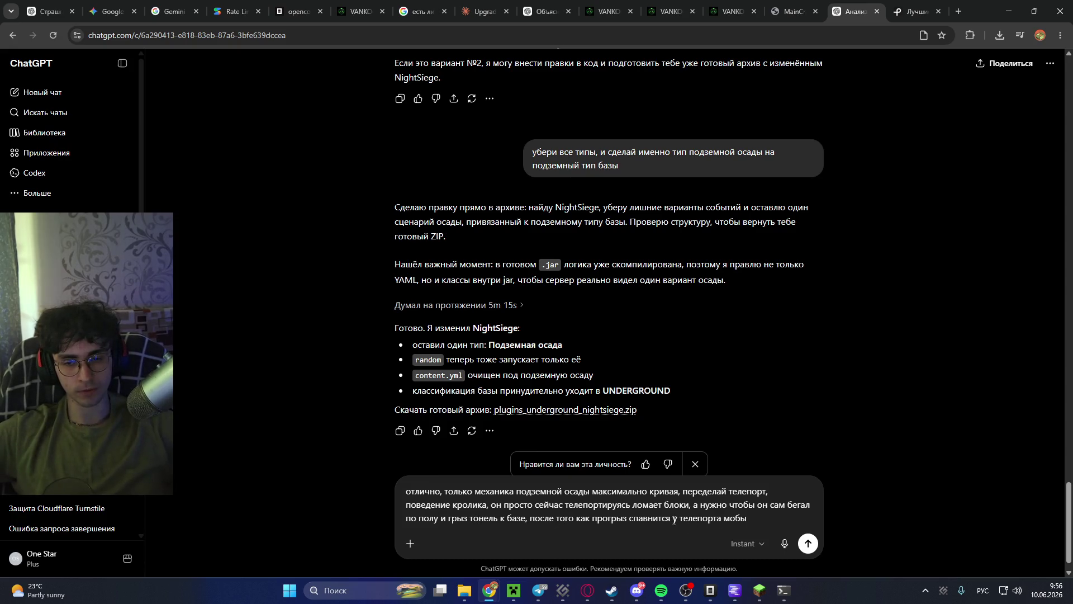
key(BackSpace)
text(я)
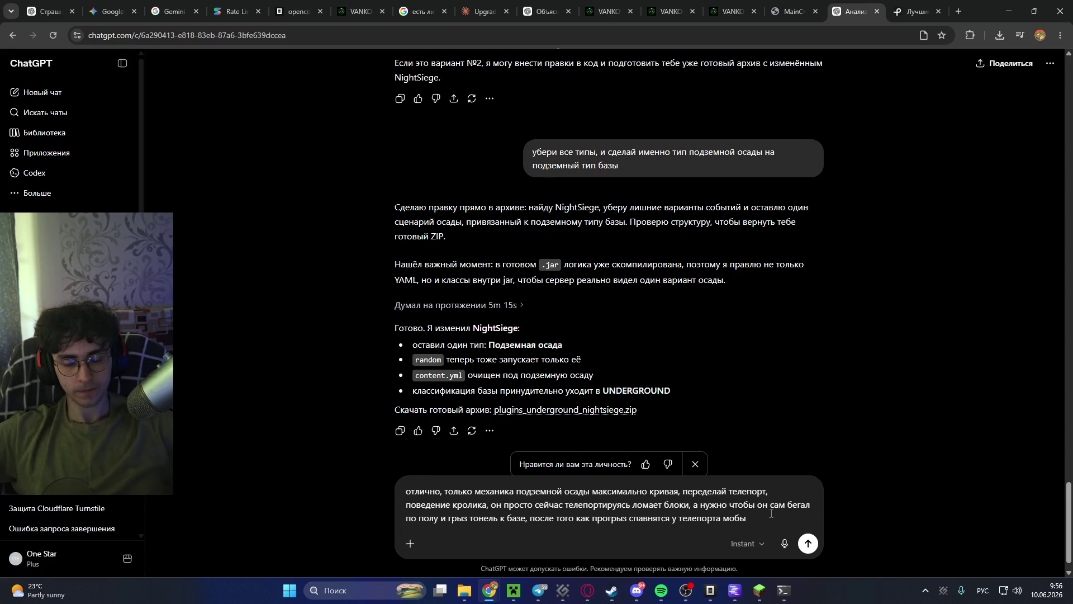
text(и тоже)
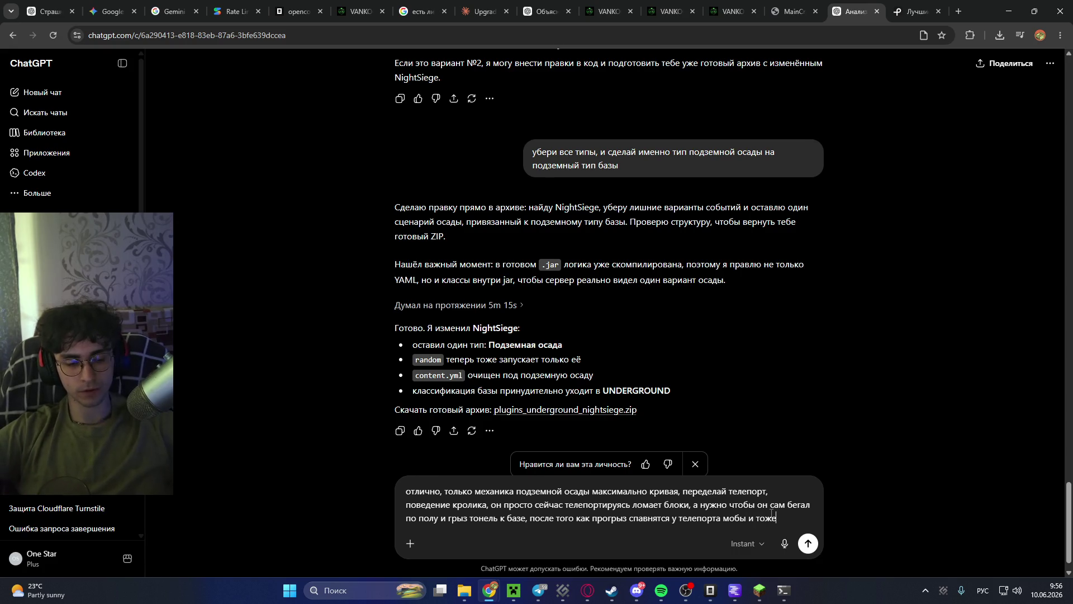
text(гут атаковать)
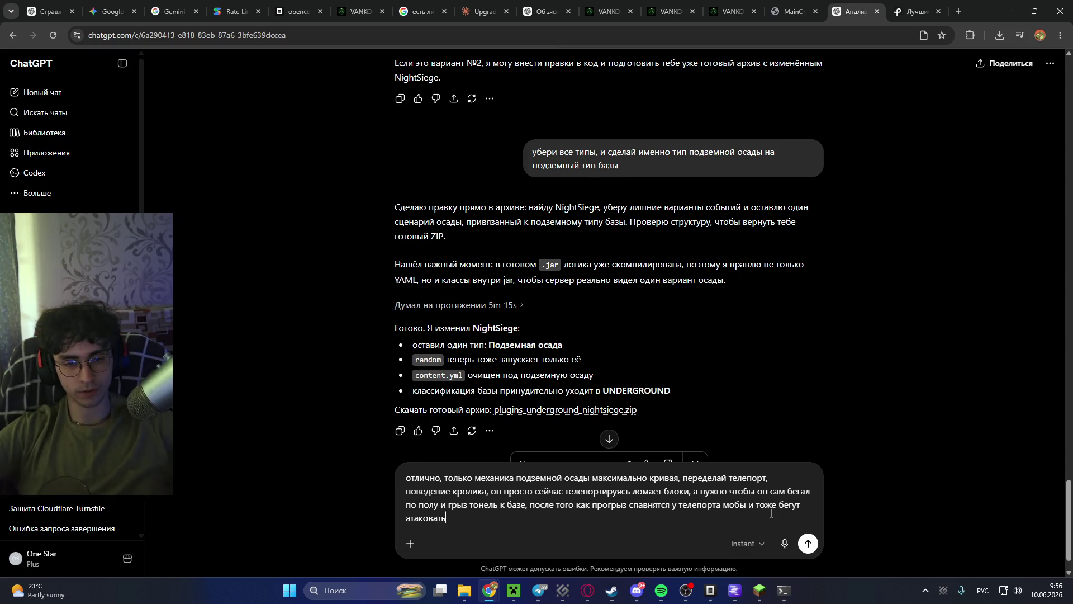
text(, у)
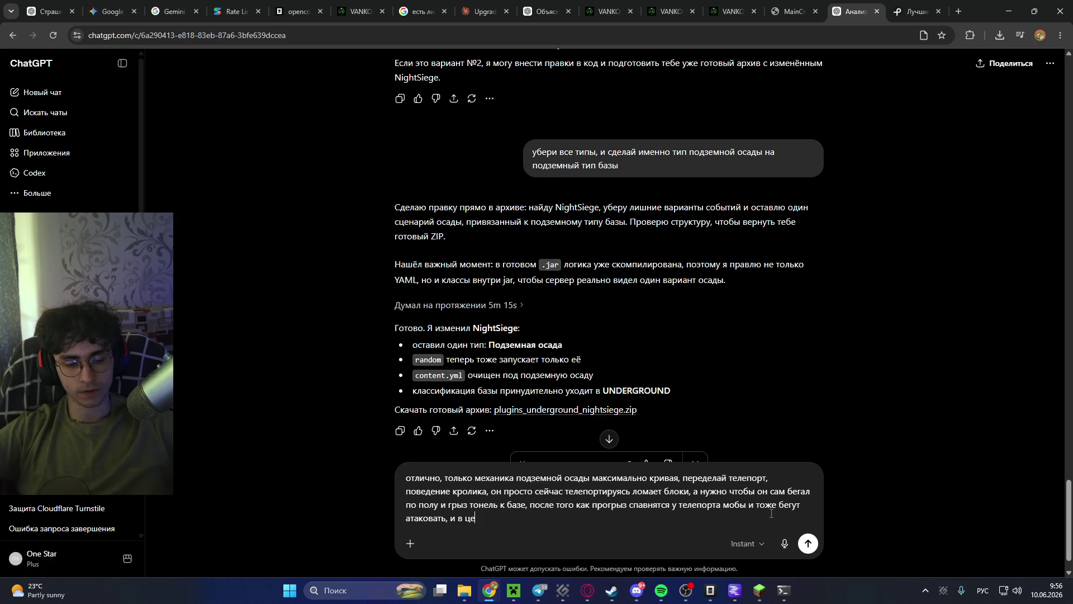
text(о передела)
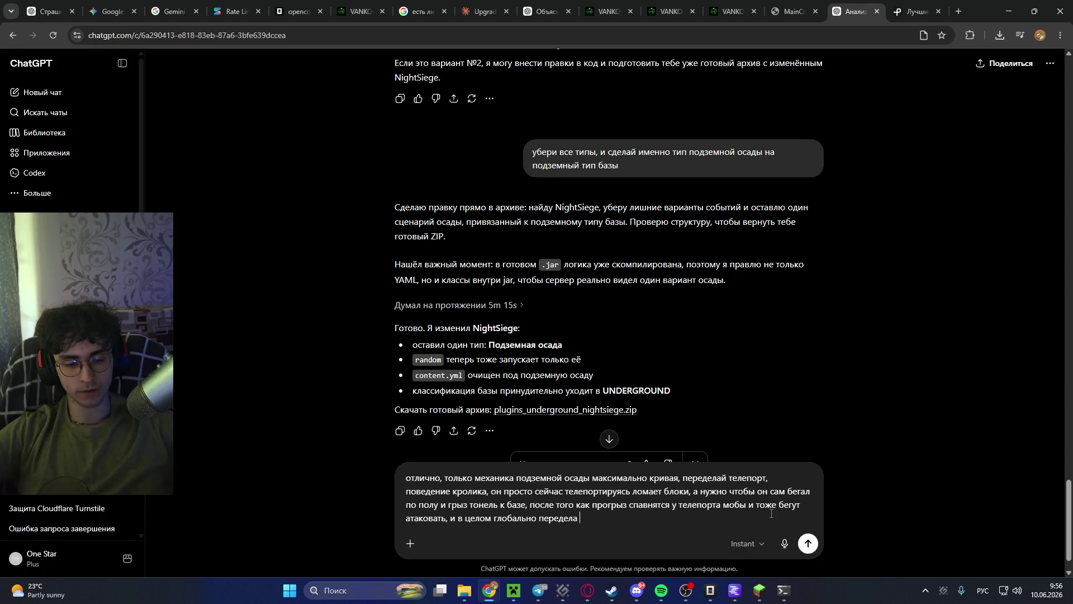
text(ханику,)
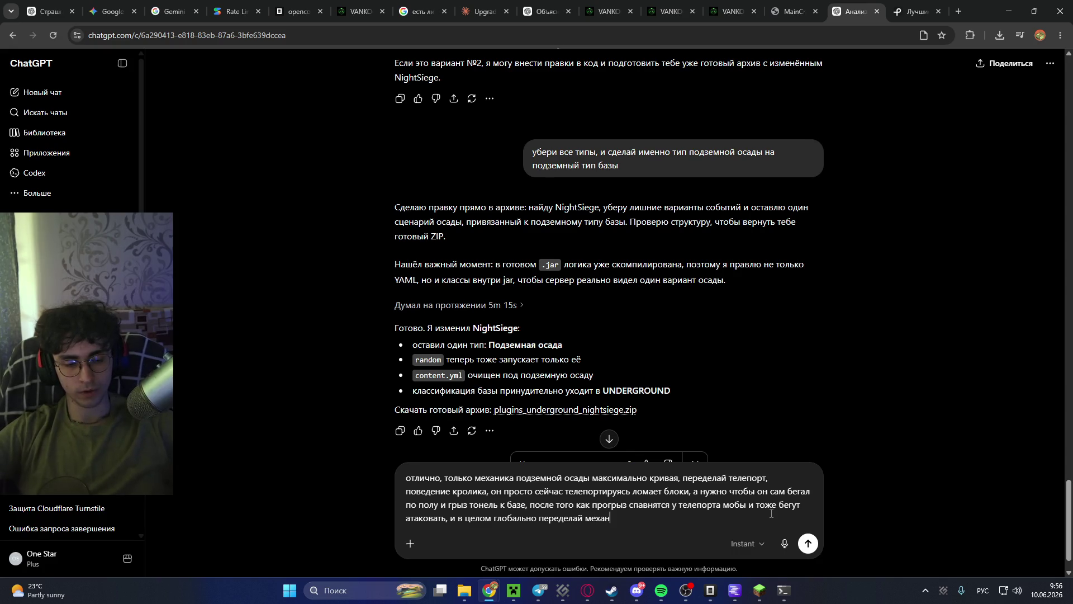
text(едение)
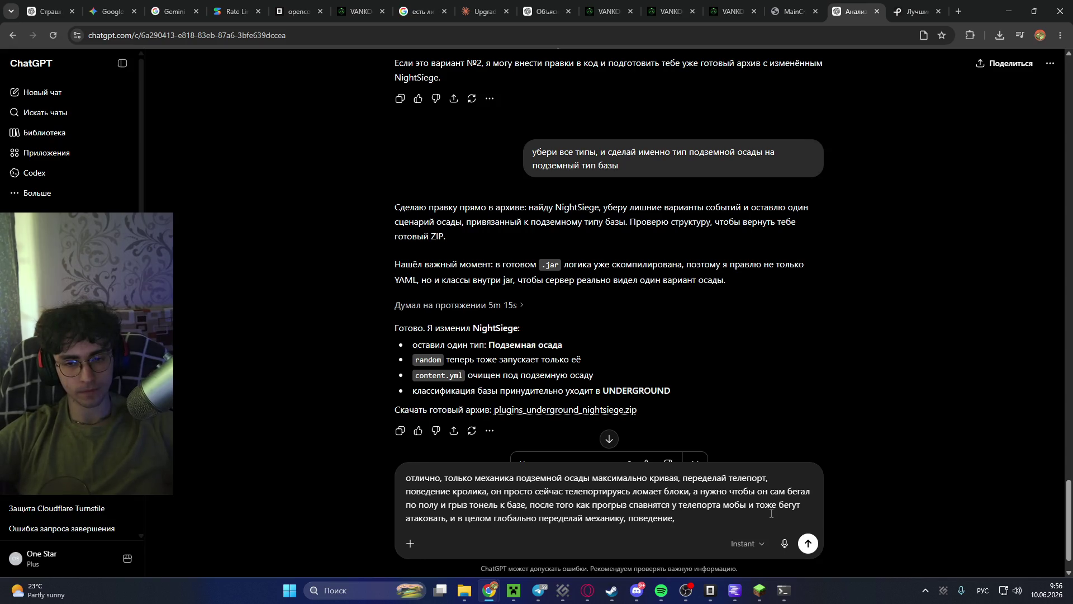
text(исте)
key(Return)
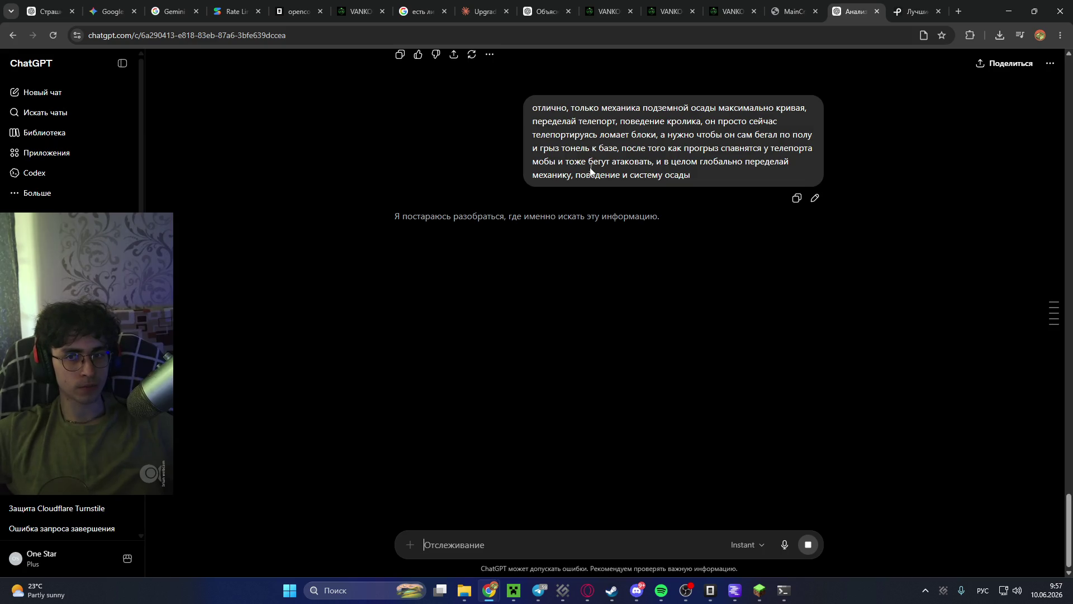
Reread the previous answer while the rework reply generates, then bring Spotify to the front.
scroll(619, 238, up, 3)
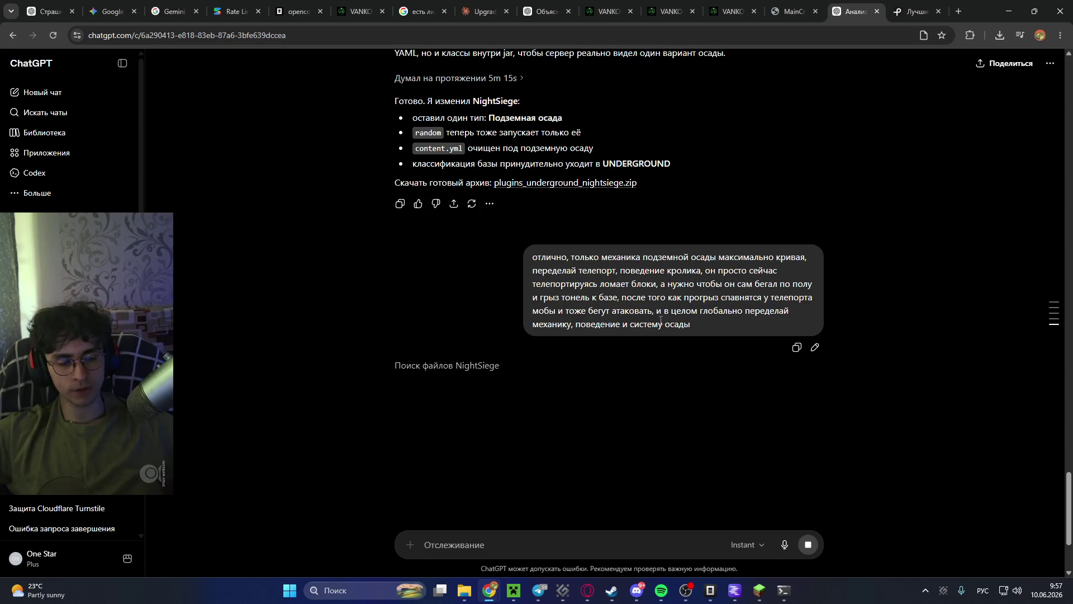
scroll(554, 392, down, 2)
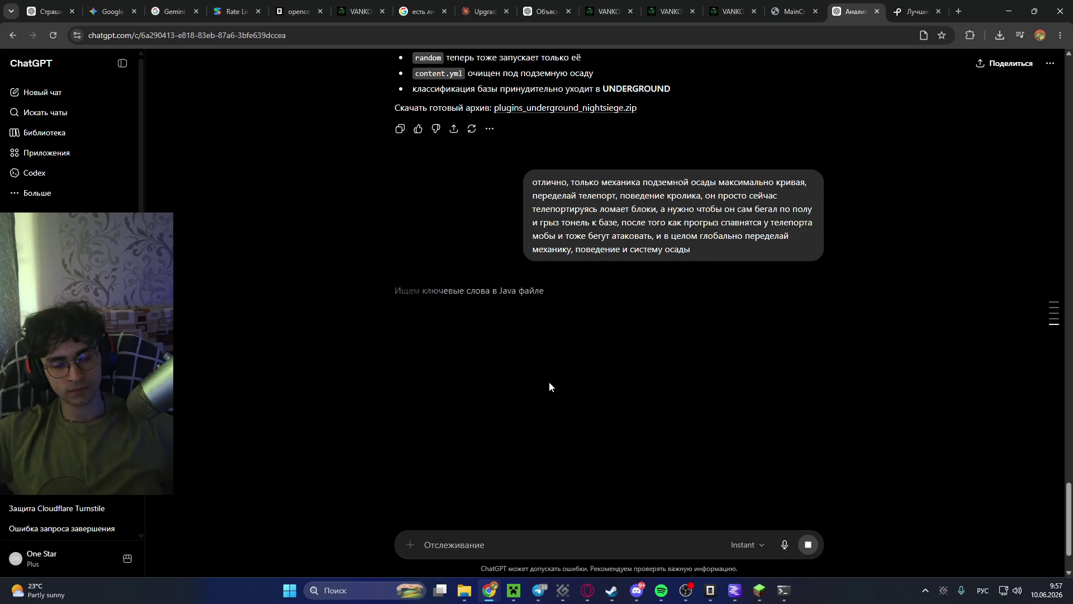
click(662, 590)
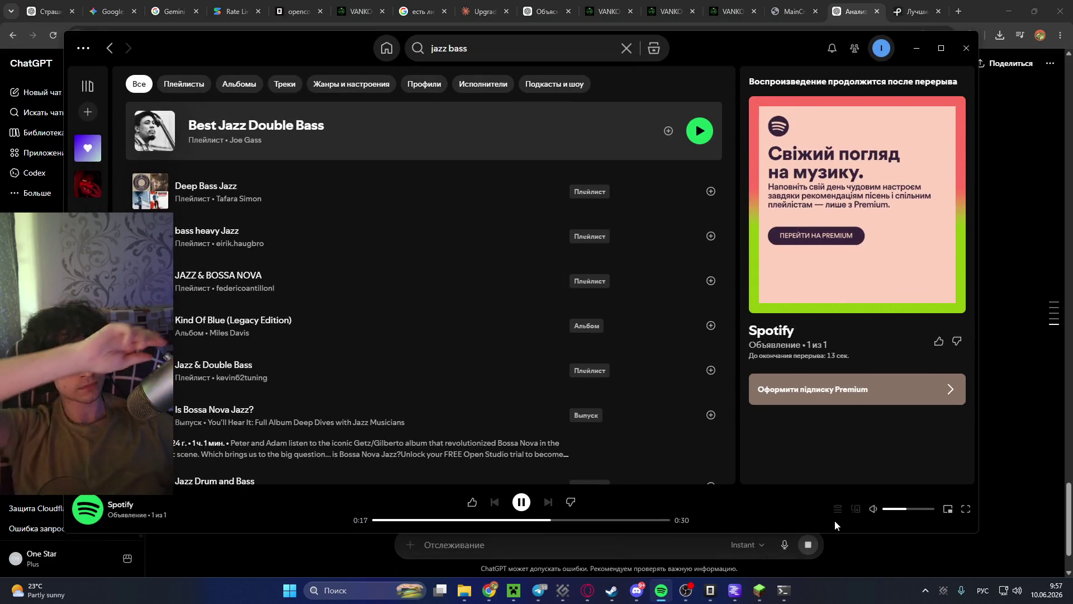
Raise the volume, play the 'Is Bossa Nova Jazz?' episode and skip ahead to 22:18.
click(917, 509)
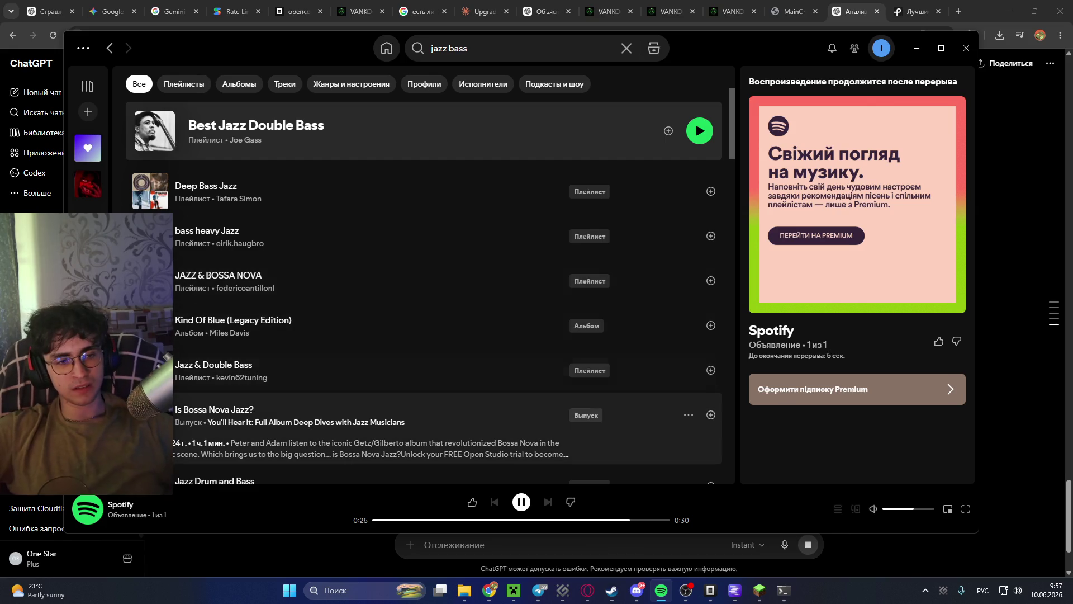
click(150, 414)
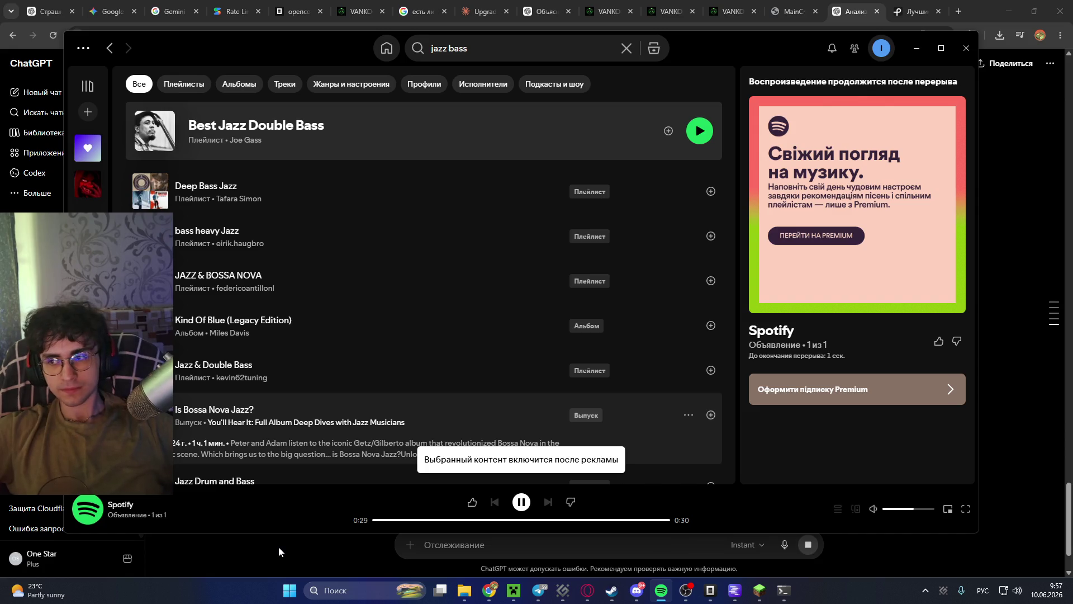
click(279, 547)
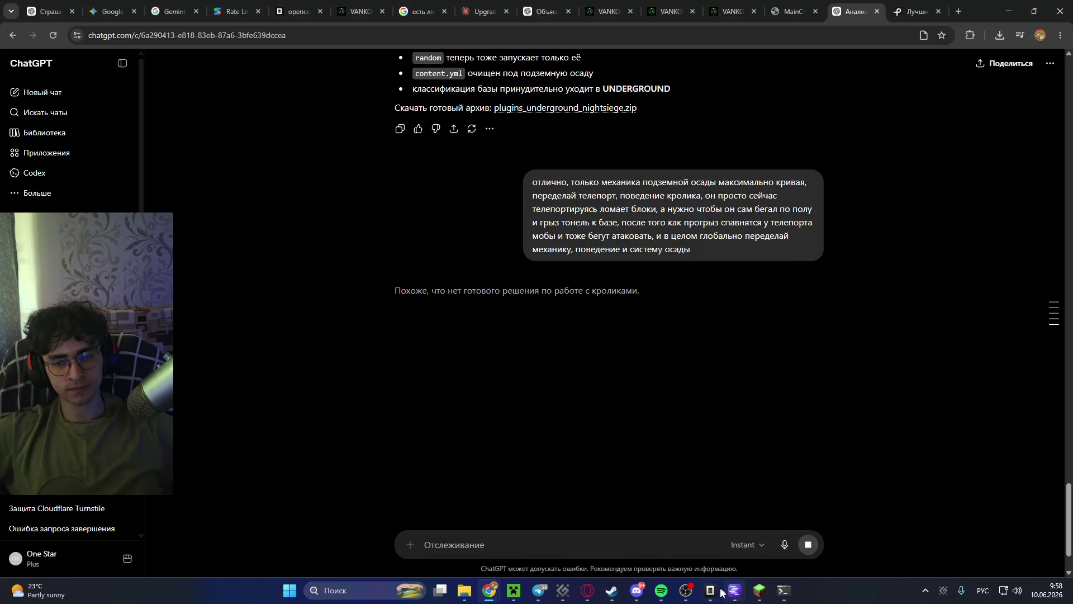
click(659, 591)
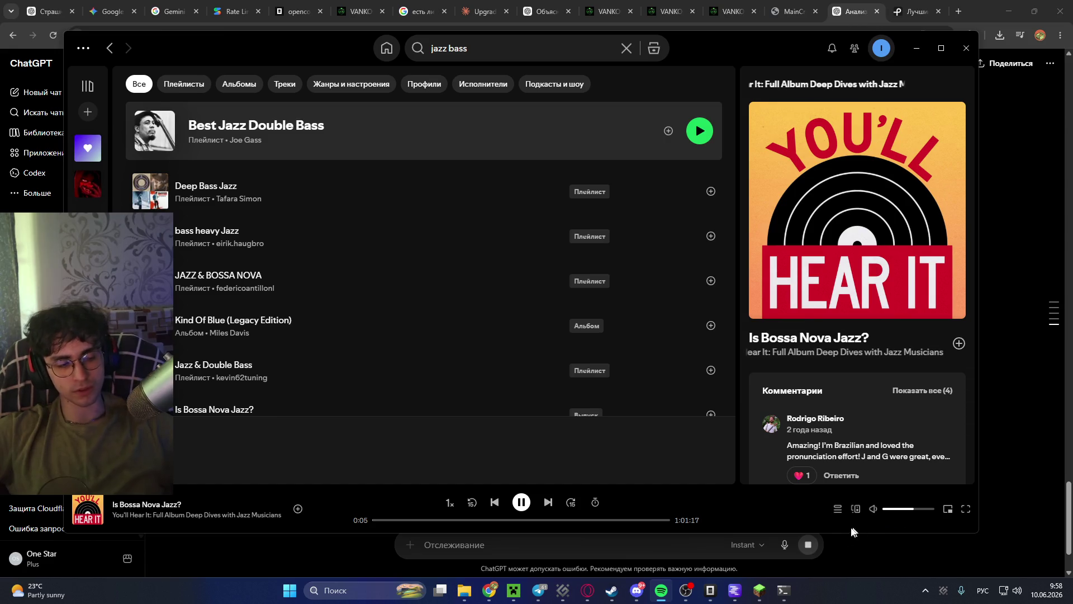
click(1002, 388)
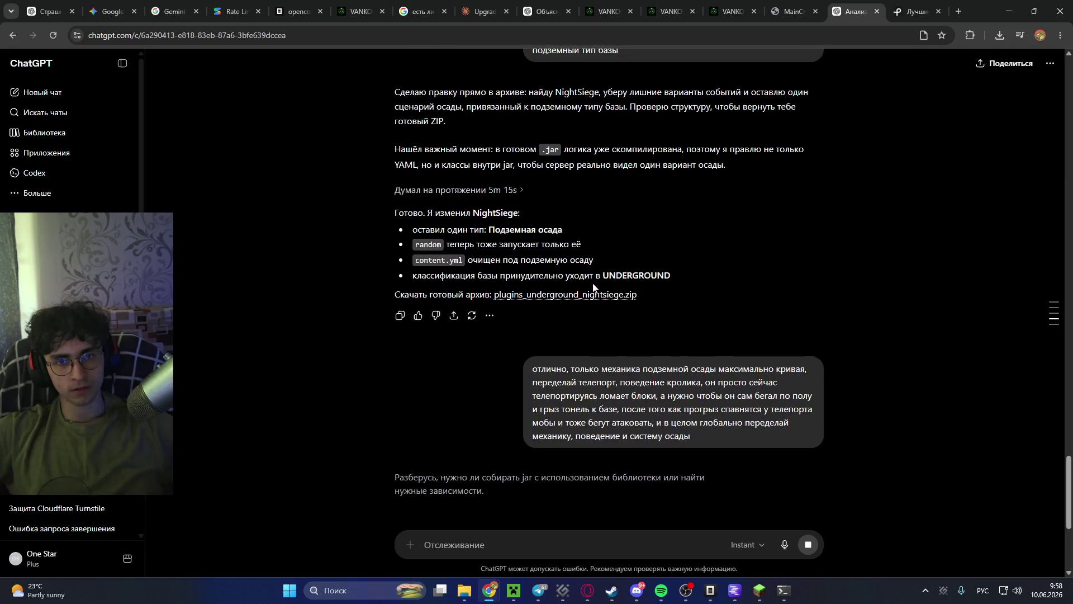
click(661, 590)
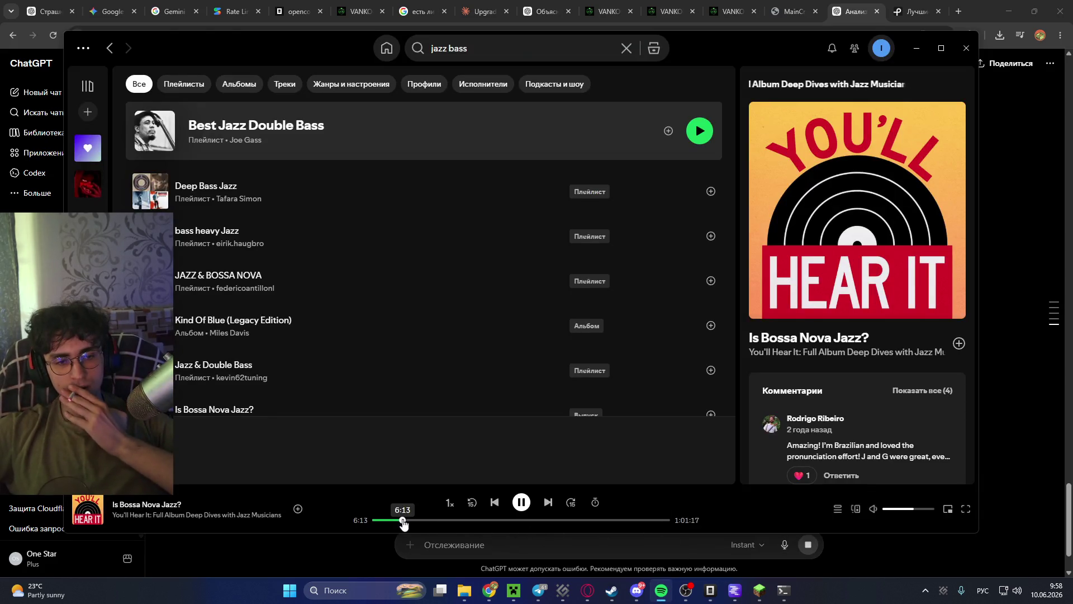
click(482, 519)
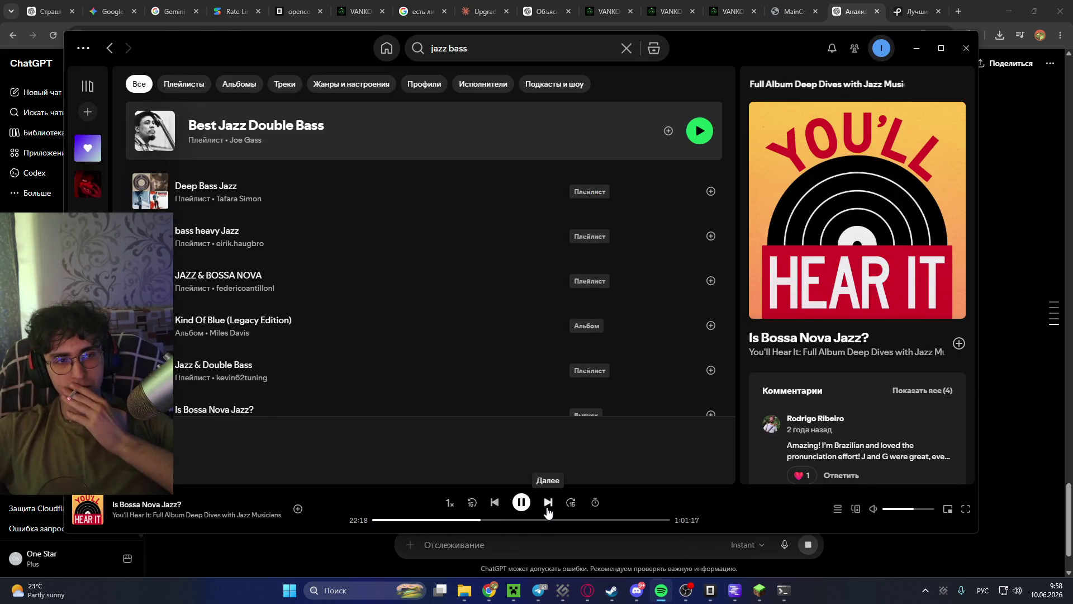
Sample Deep Bass Jazz, Jazz bass groove and Bossa Chill, then play Bossa Nova Classics and hide Spotify.
click(150, 191)
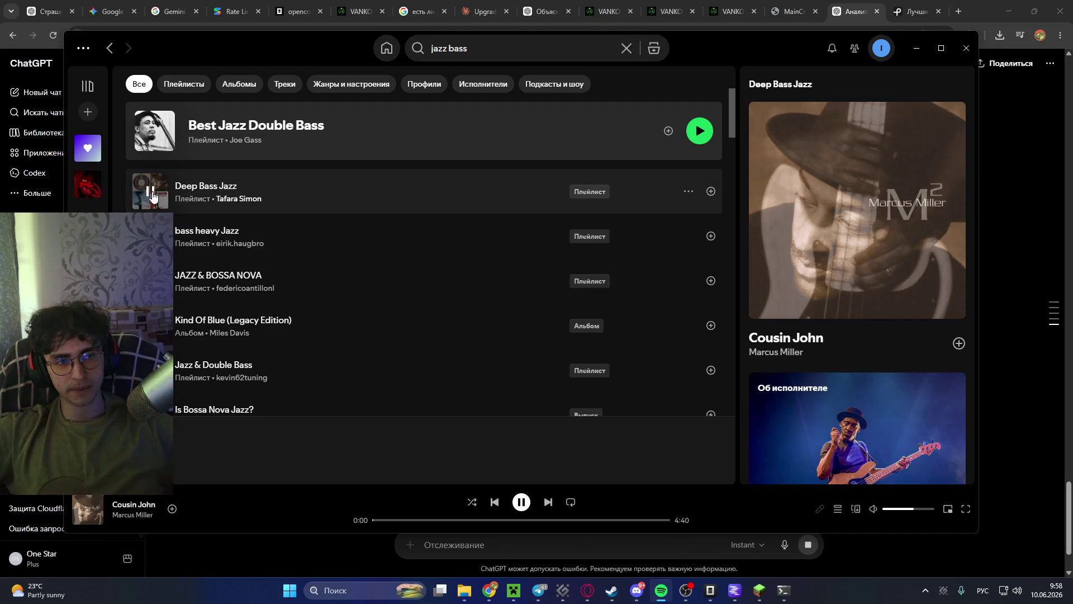
click(480, 520)
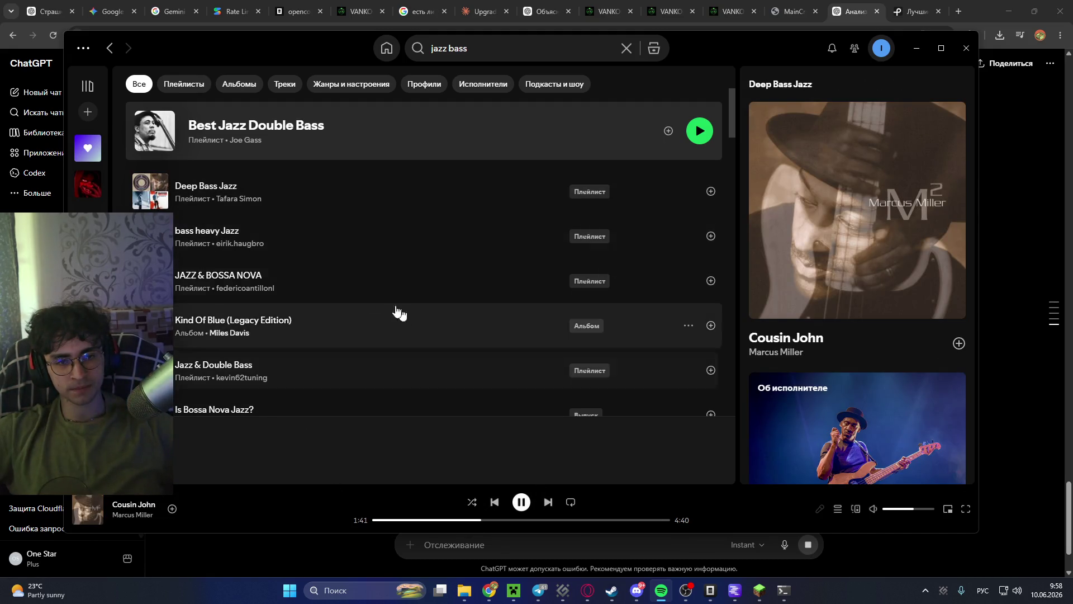
scroll(419, 285, down, 4)
click(150, 307)
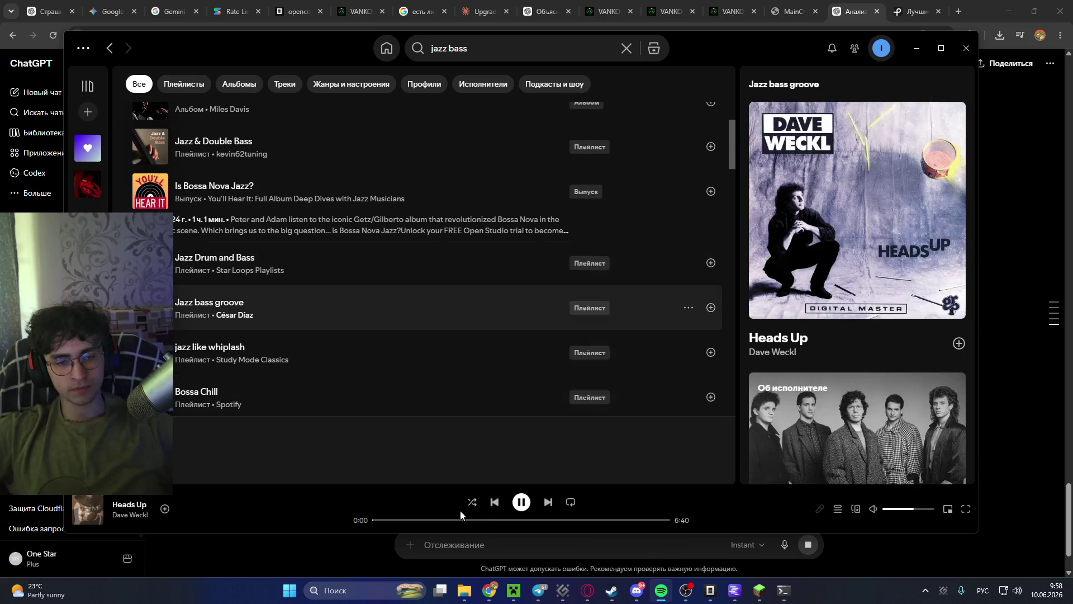
click(463, 520)
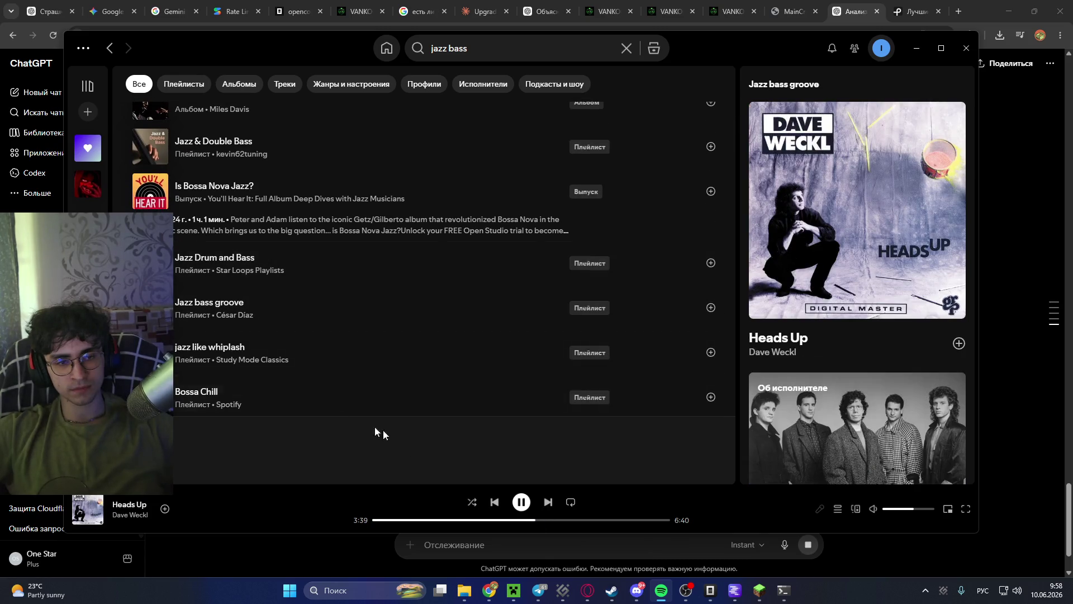
click(150, 397)
scroll(392, 279, down, 3)
click(149, 300)
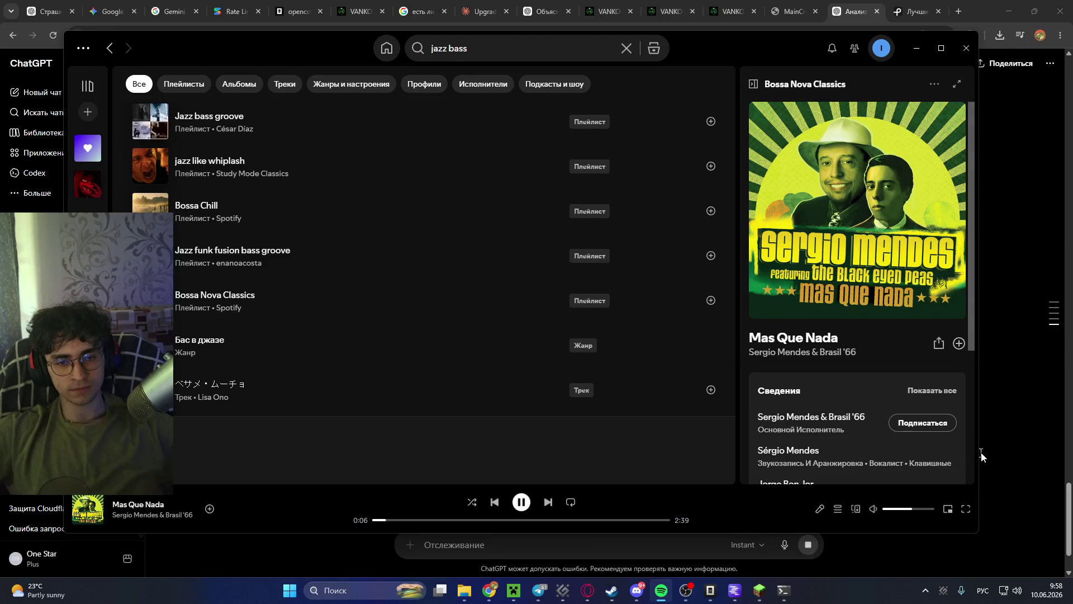
click(982, 458)
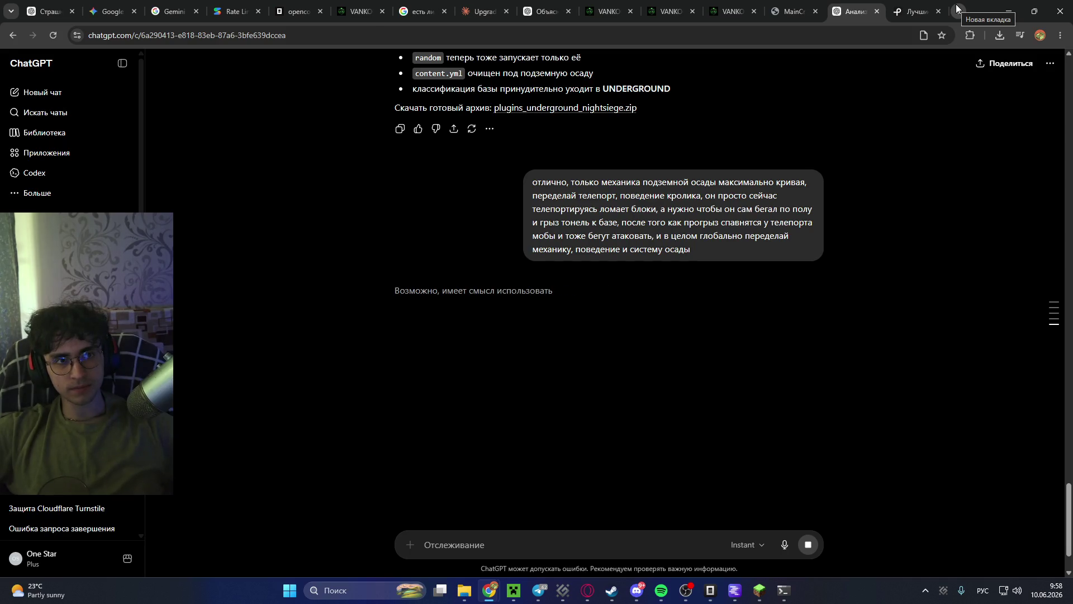
Open grok.com in a new tab, close it, and bring up the separate Grok window instead.
click(956, 5)
text(п)
key(Escape)
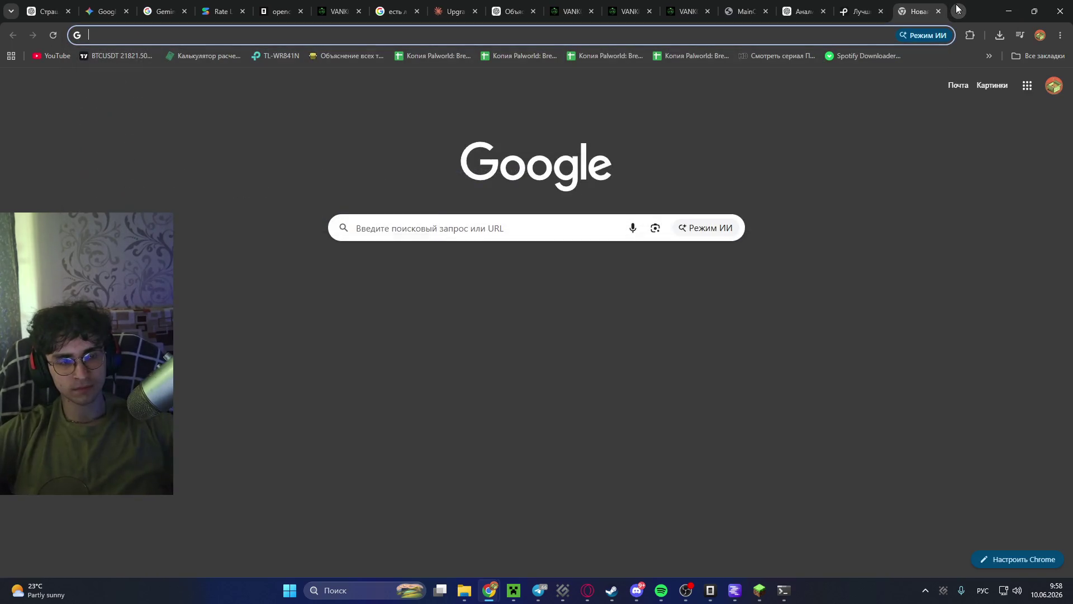
key(alt+shift)
text(gr)
key(Return)
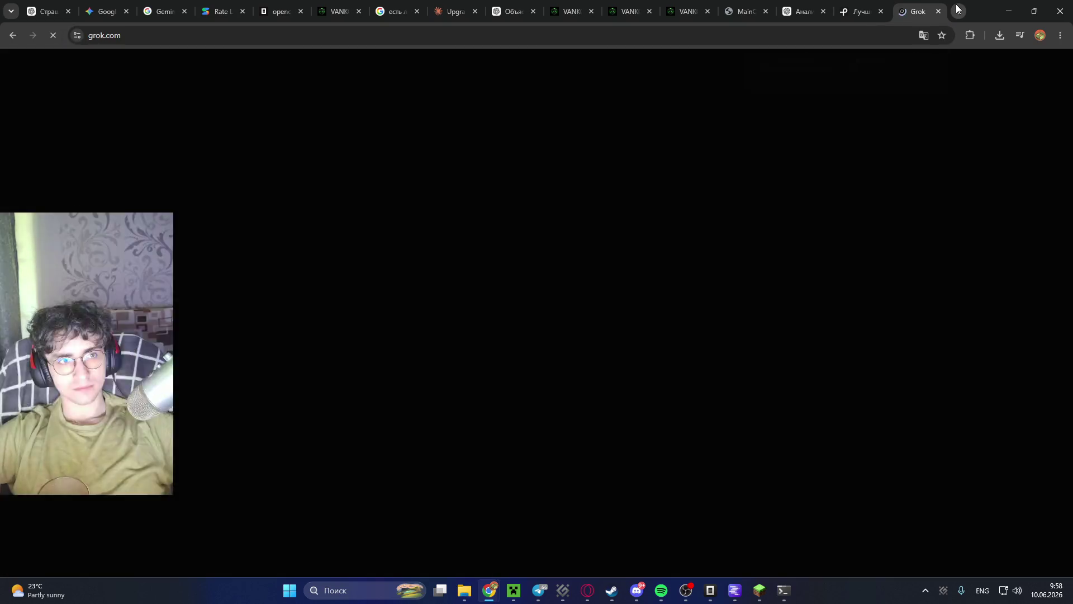
click(938, 12)
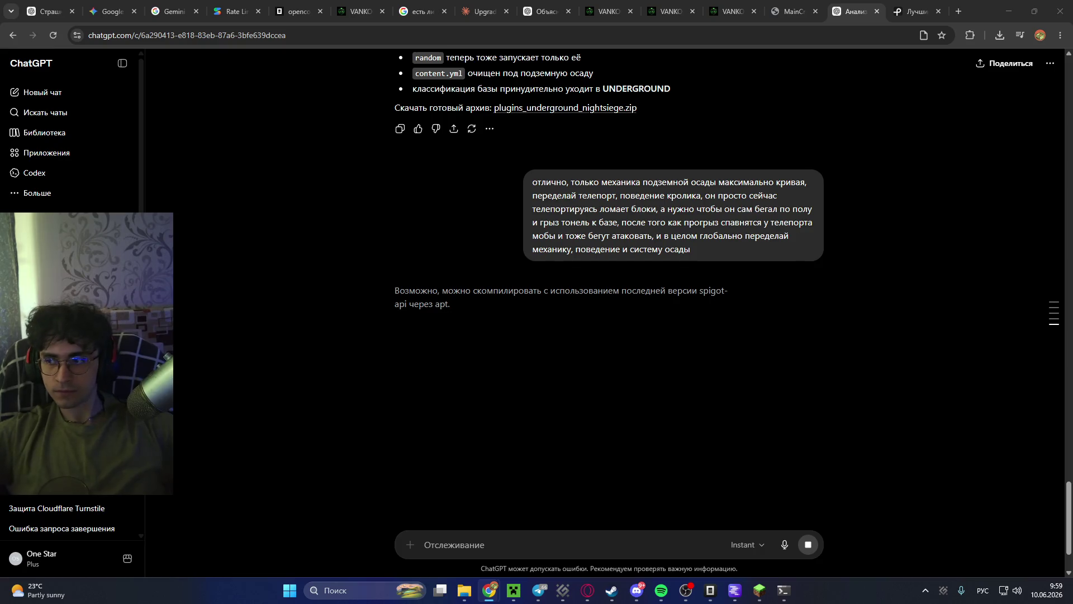
key(alt+Tab)
drag(514, 29, 516, 49)
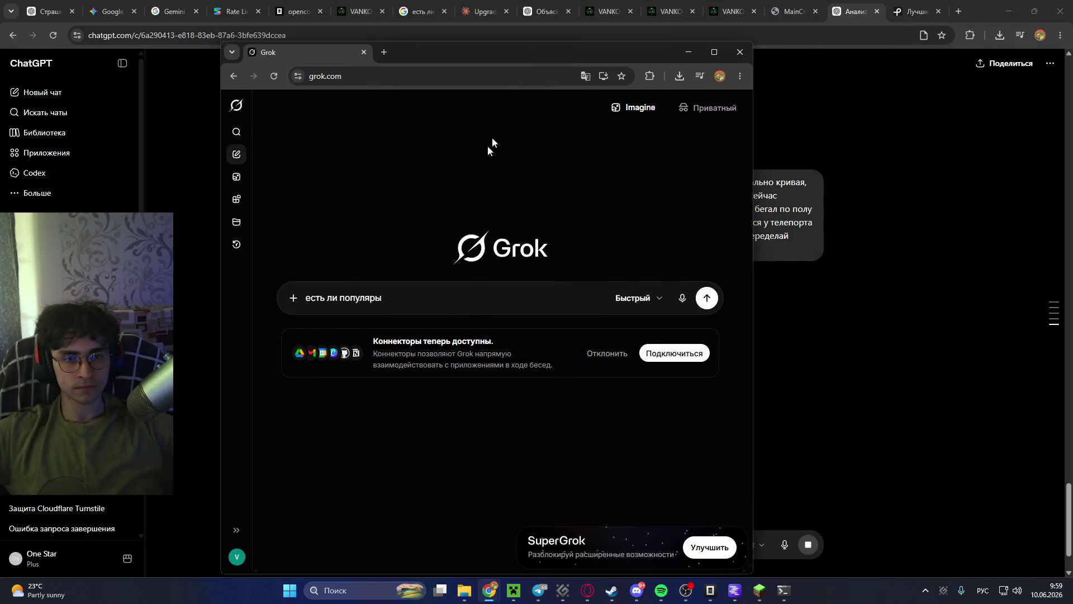
Ask Grok for popular Minecraft server plugins with mob sieges and examples to look up online.
text(ные плагины )
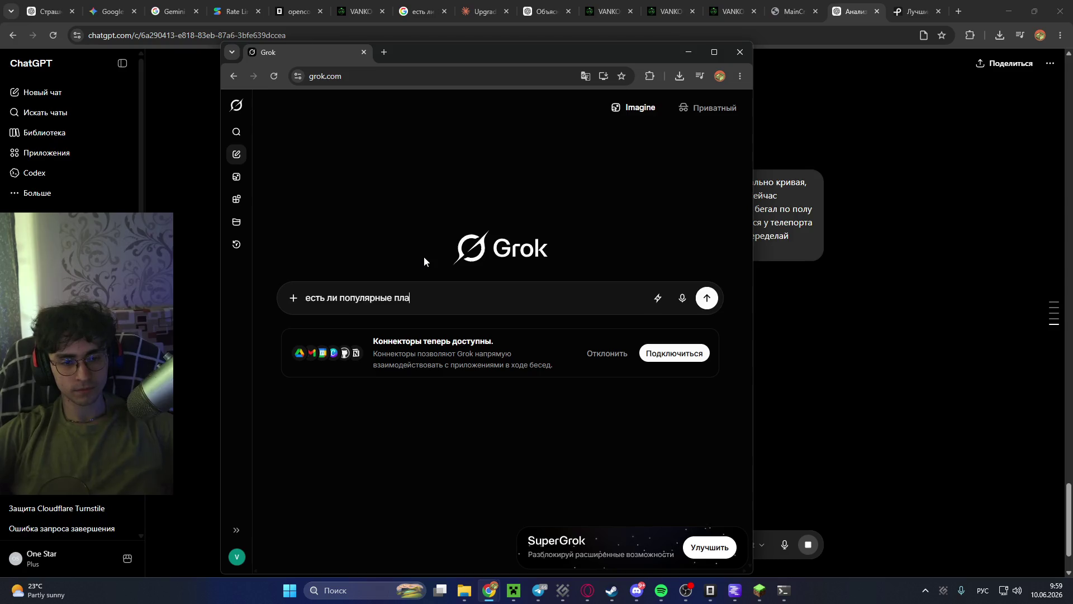
text(для майнкра)
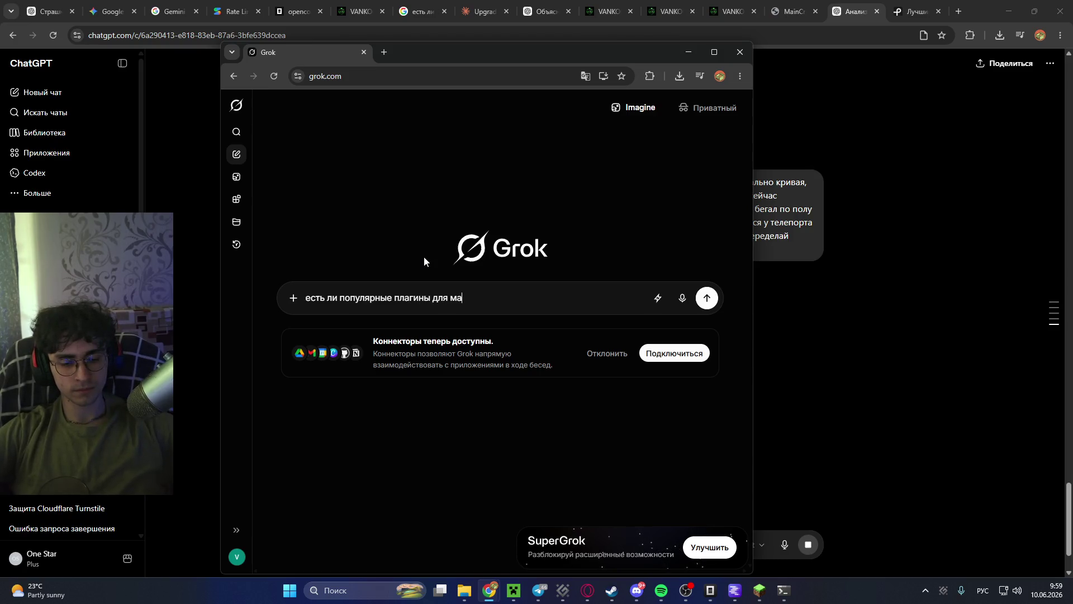
text(фт сервера )
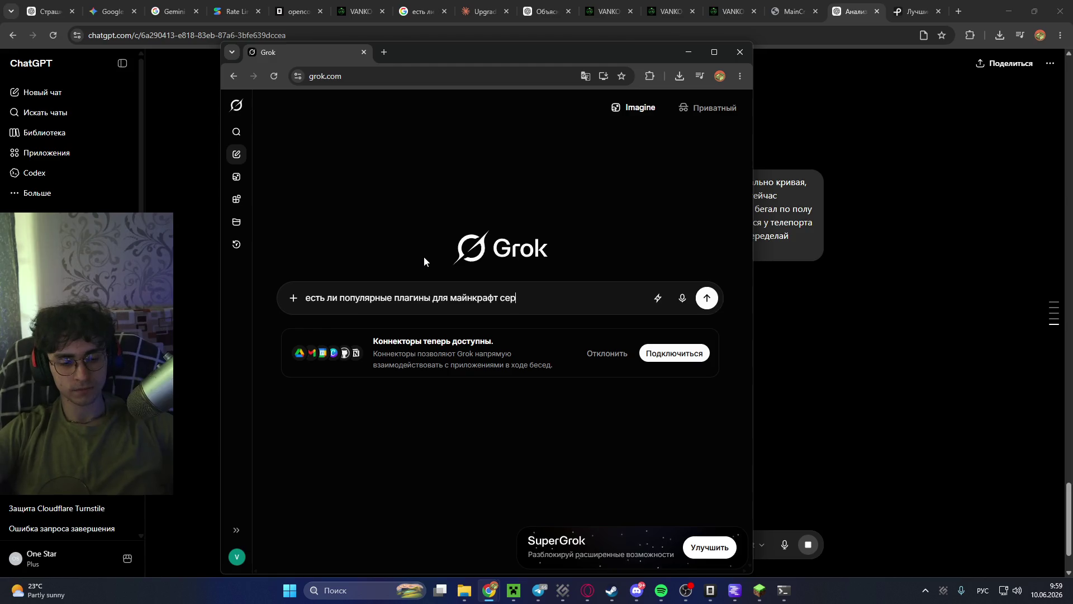
text(с осадами )
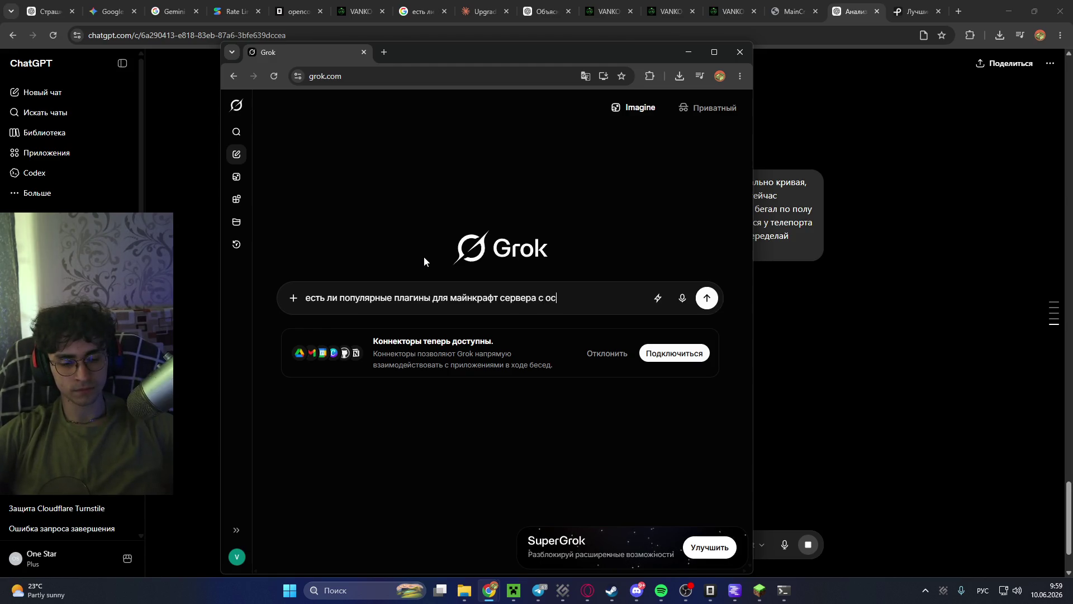
text(мобов? п)
text(риведи пример хочу почем)
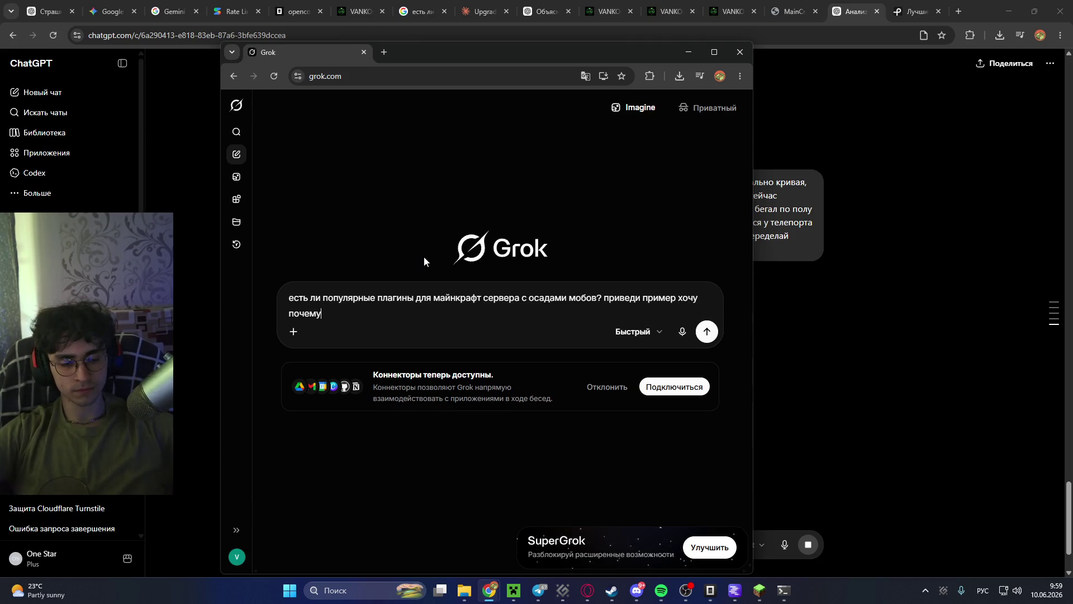
key(BackSpace)
text(кать в )
text(и)
key(BackSpace)
text(интернете)
key(Return)
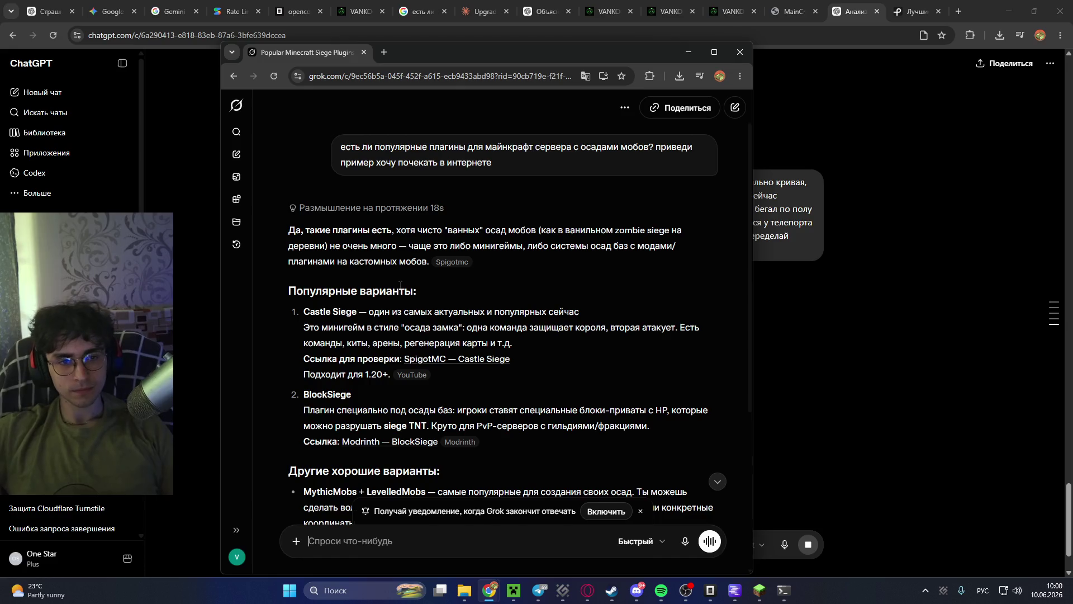
Select the Castle Siege plugin name in Grok's answer.
drag(352, 312, 302, 314)
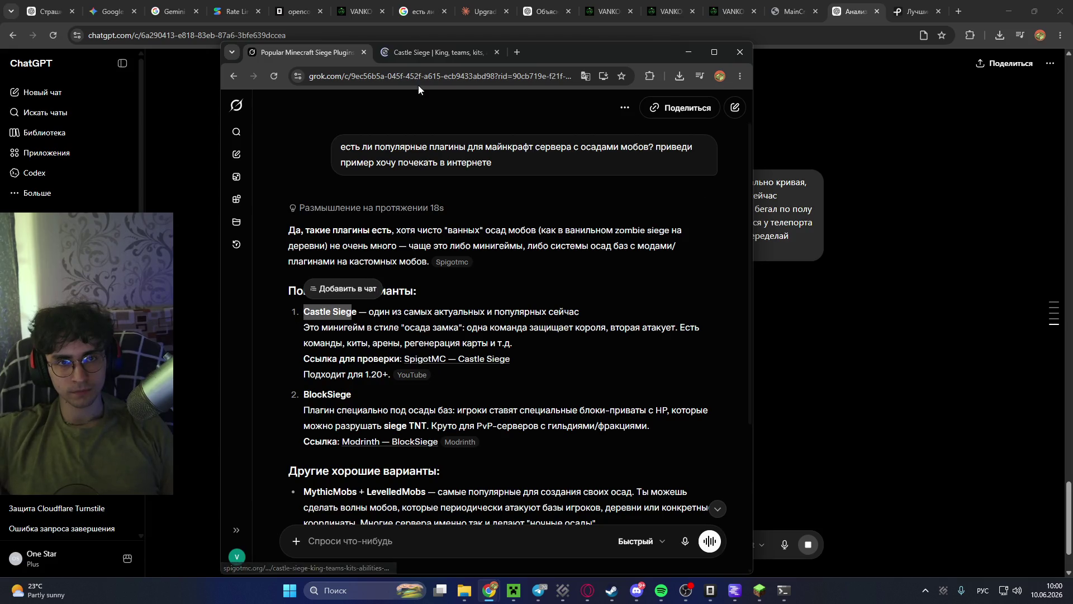
Open the Castle Siege SpigotMC page and look at its reviews.
click(428, 58)
scroll(438, 239, down, 5)
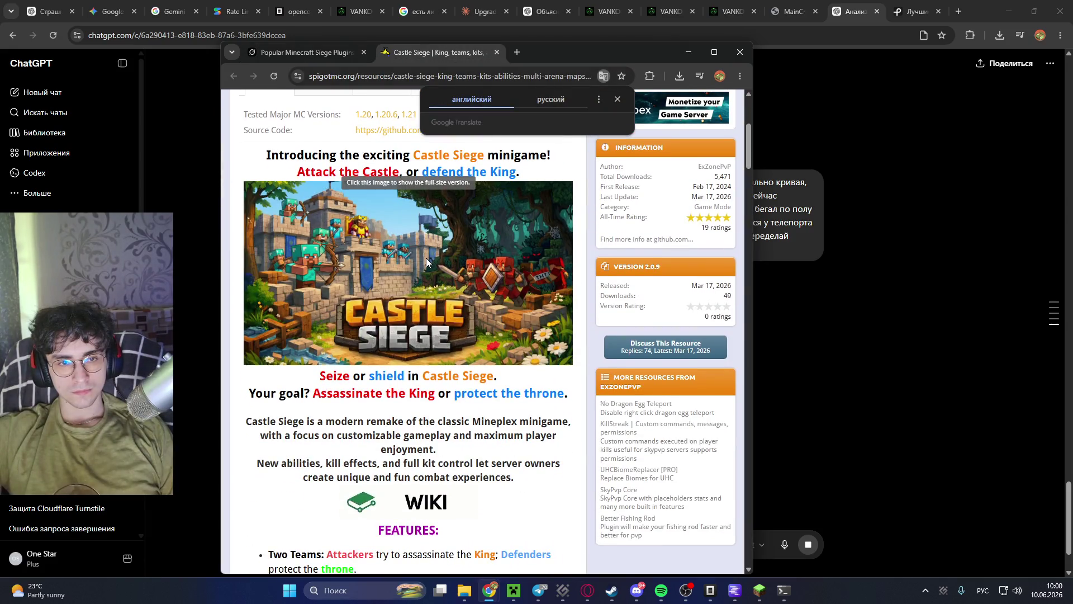
scroll(426, 260, up, 1)
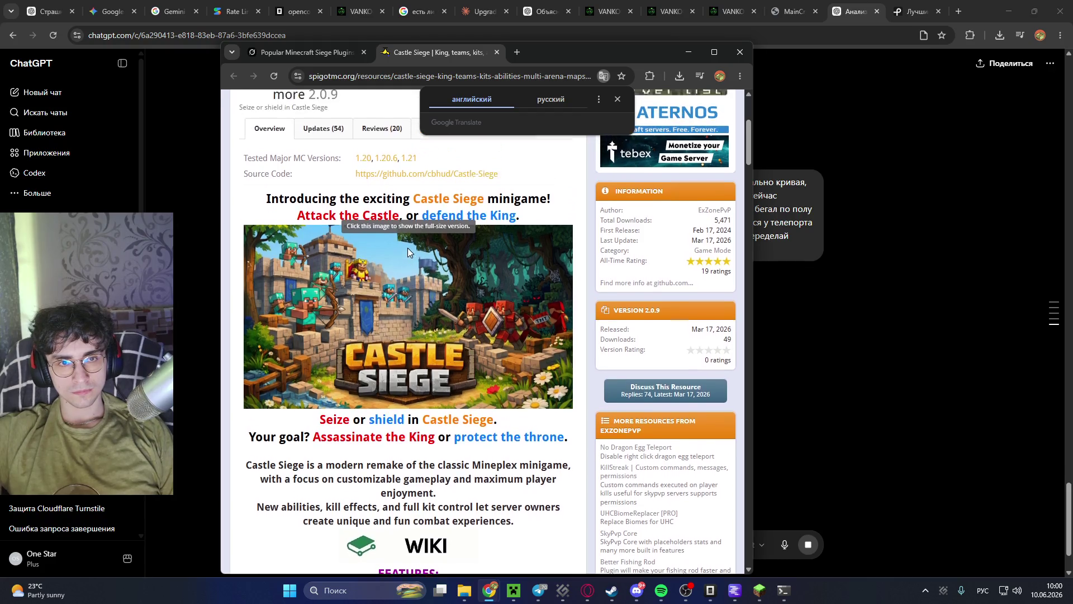
click(396, 166)
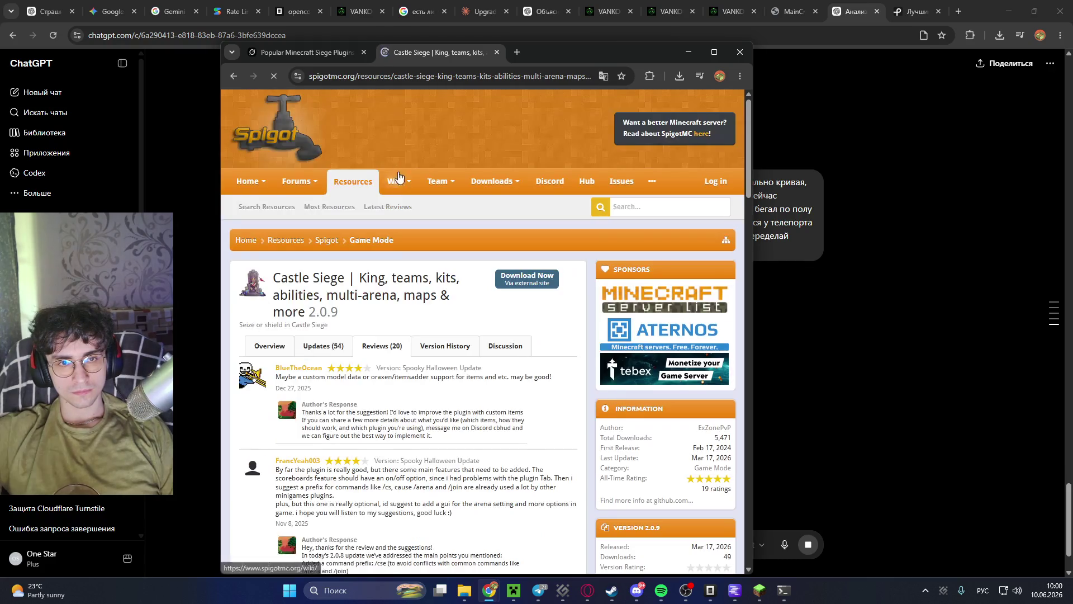
Back on the plugin overview, play the embedded gameplay video full screen.
click(272, 234)
scroll(313, 241, down, 10)
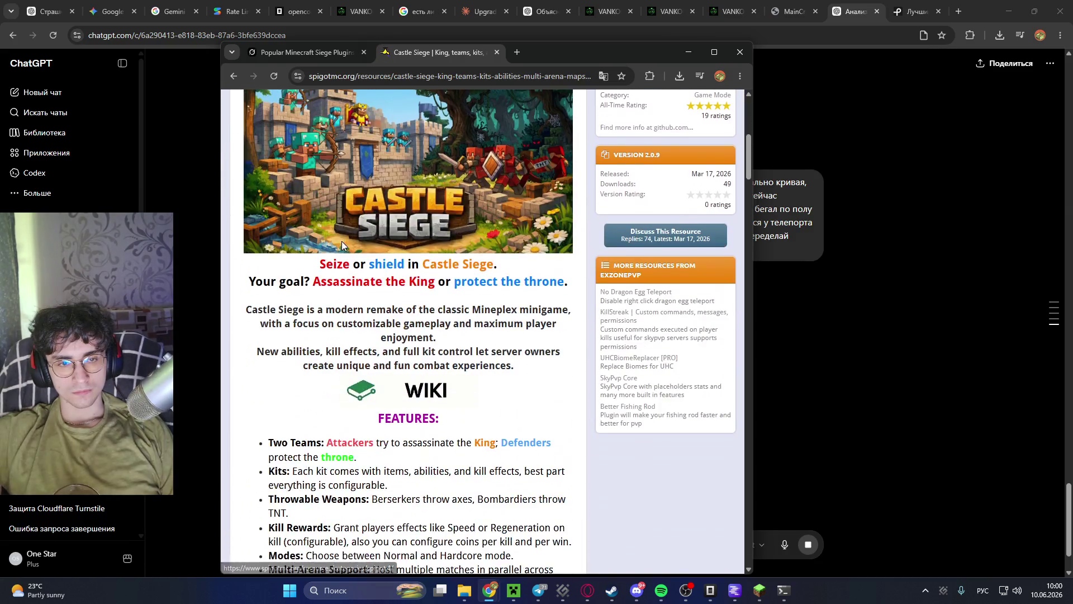
click(428, 419)
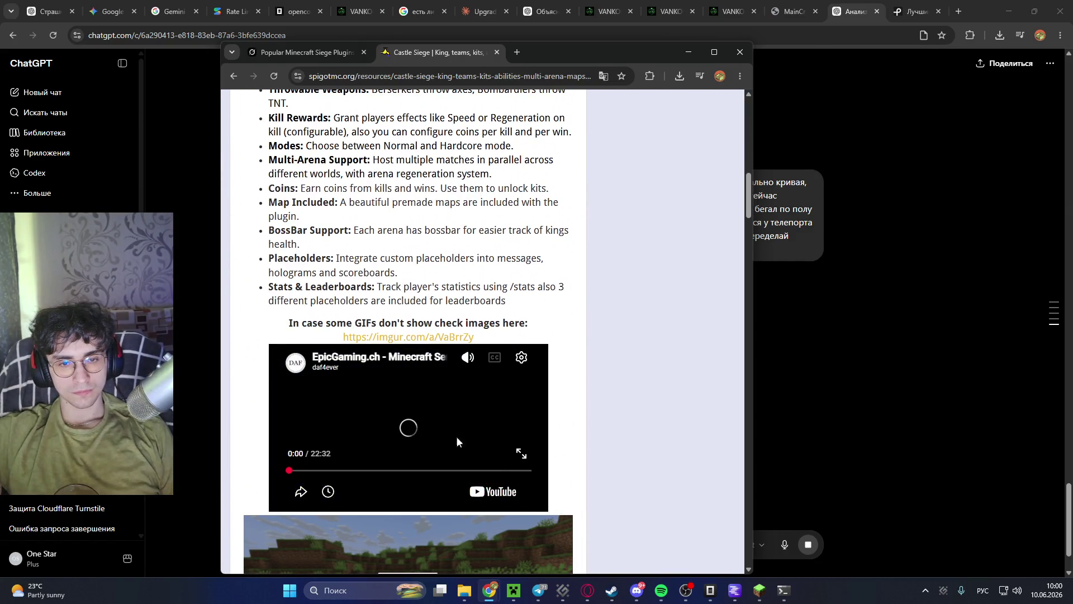
click(525, 451)
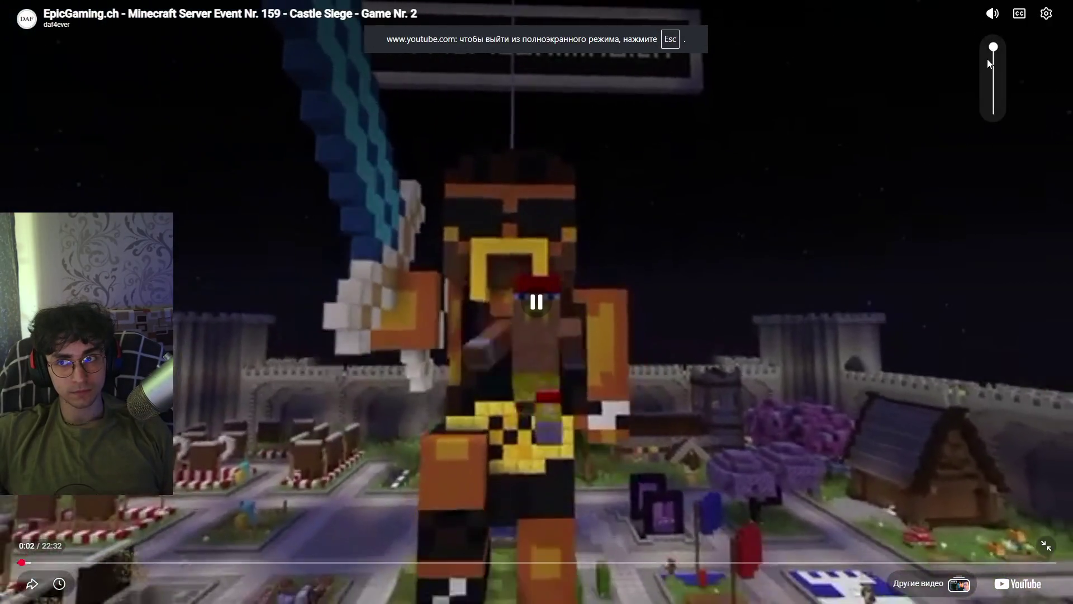
Lower the video's volume, change its playback quality and pause it.
drag(992, 59, 993, 89)
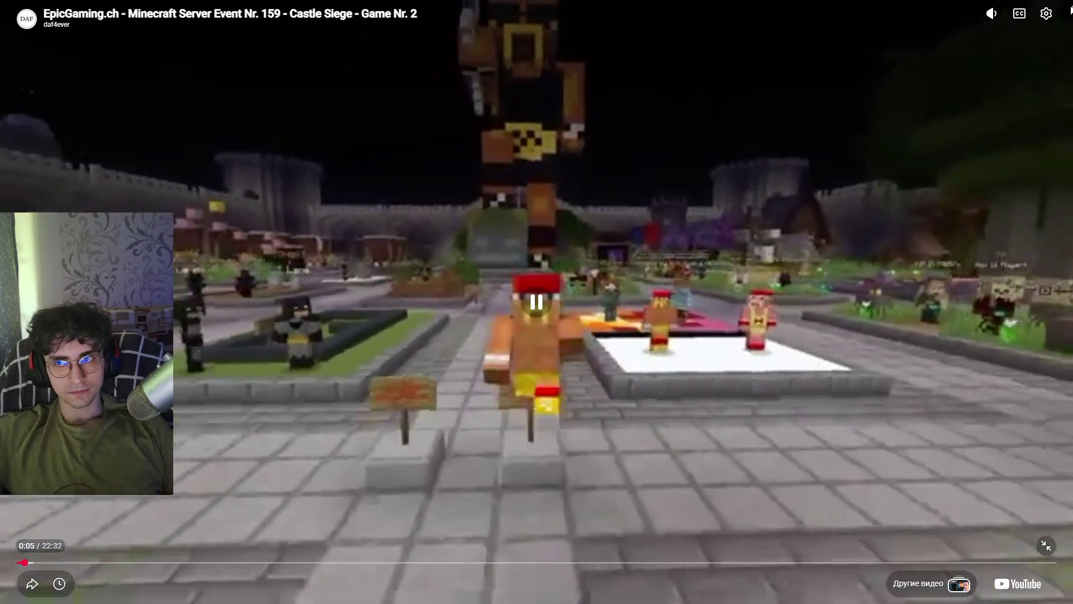
click(1046, 13)
click(617, 500)
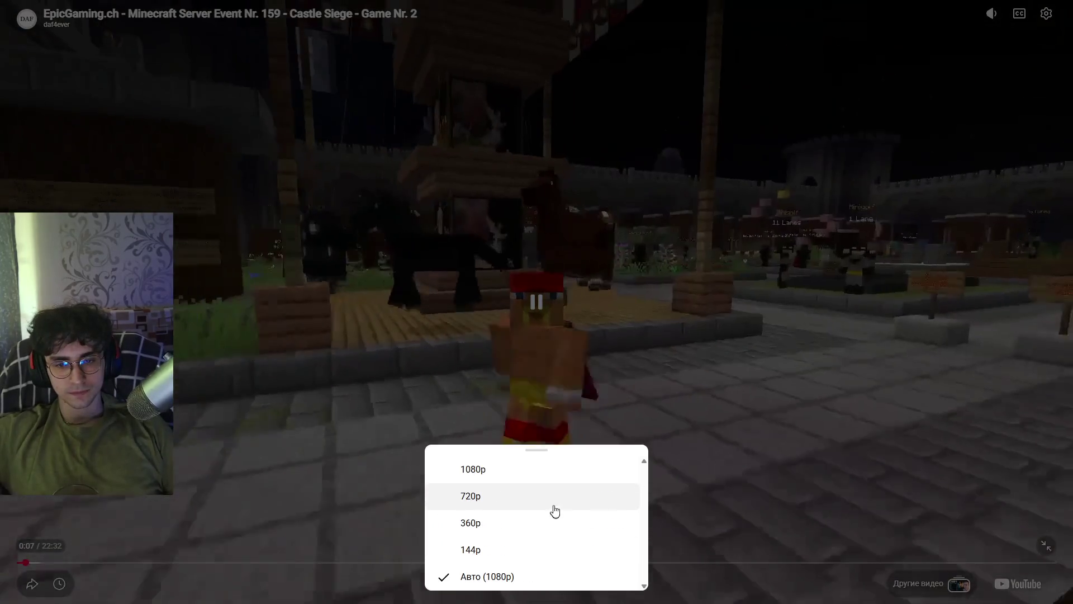
click(514, 464)
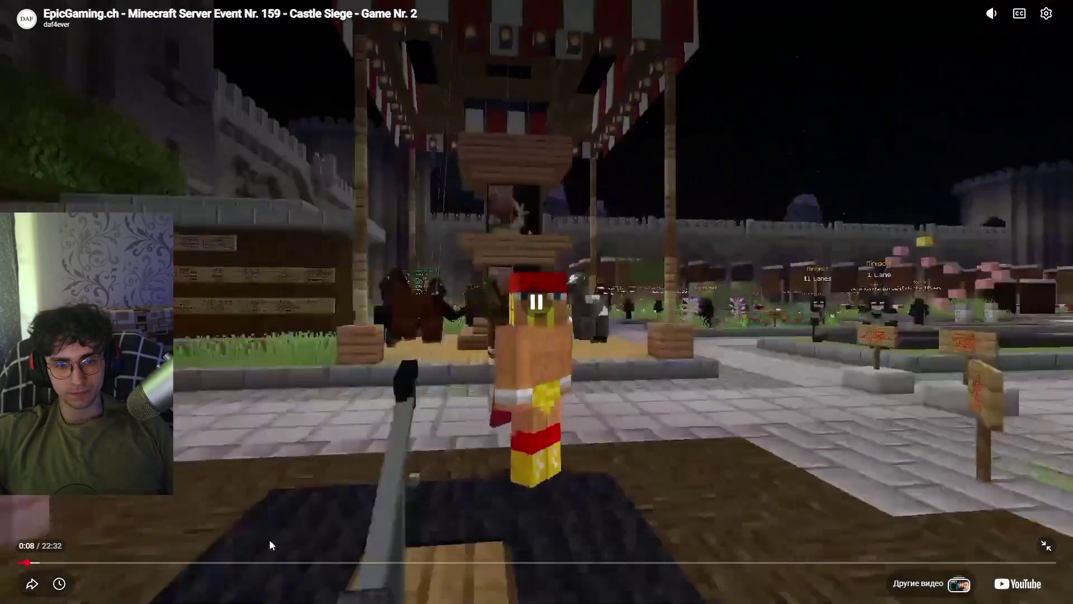
click(239, 553)
Skim the gameplay video forward from about 4:55 to 11:47, resuming playback along the way.
click(246, 562)
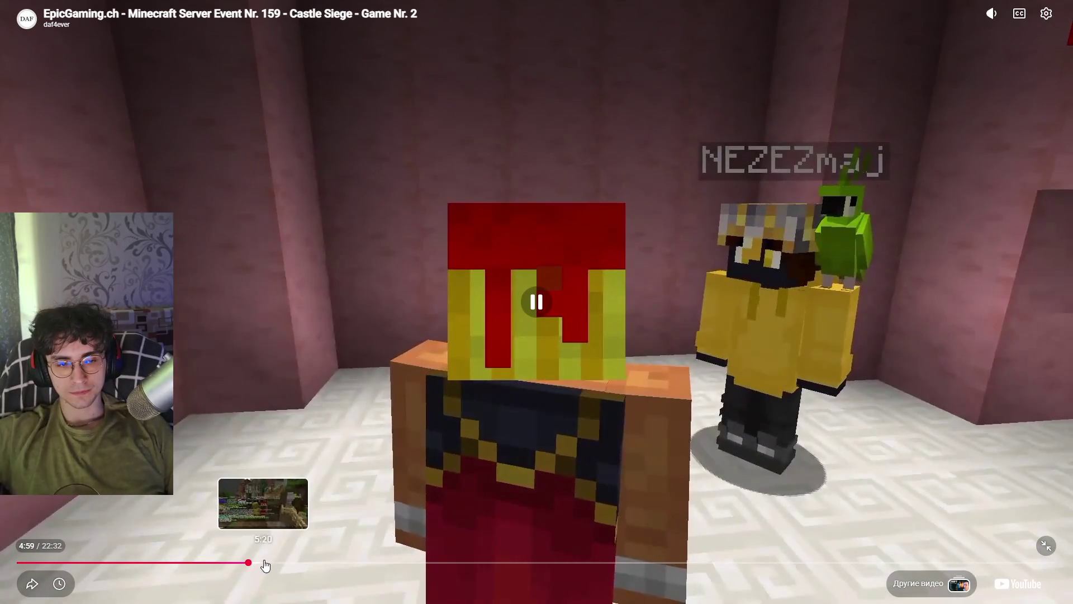
click(293, 564)
click(323, 564)
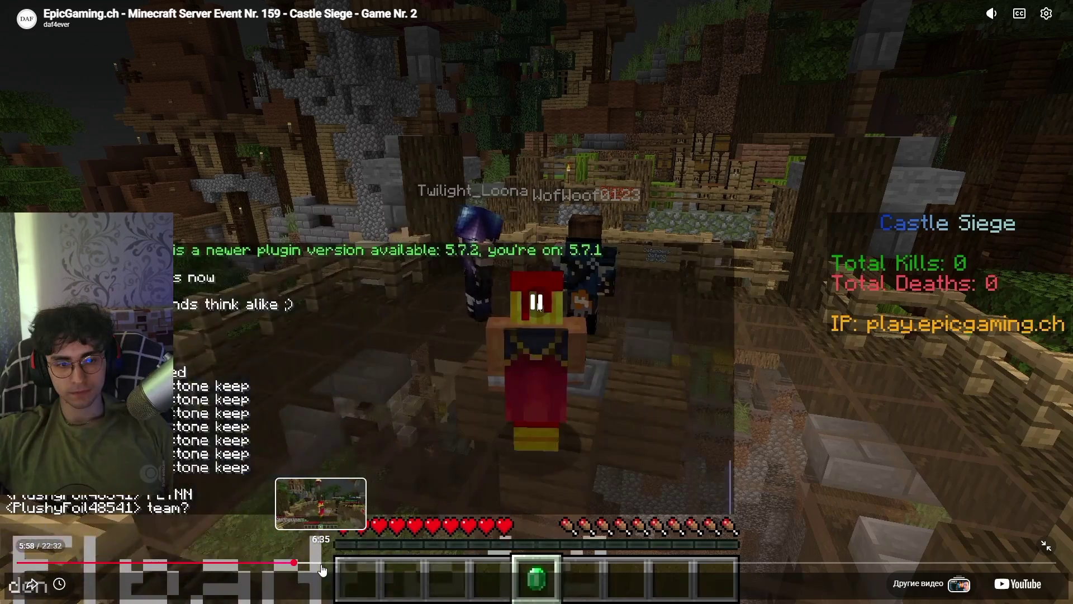
click(357, 564)
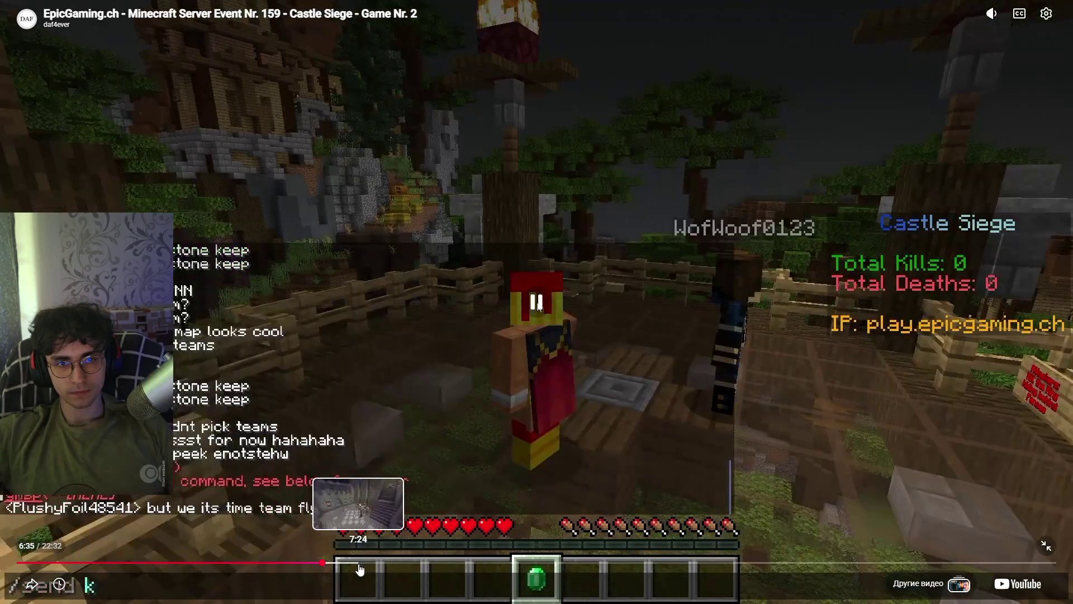
drag(352, 568, 484, 565)
click(568, 459)
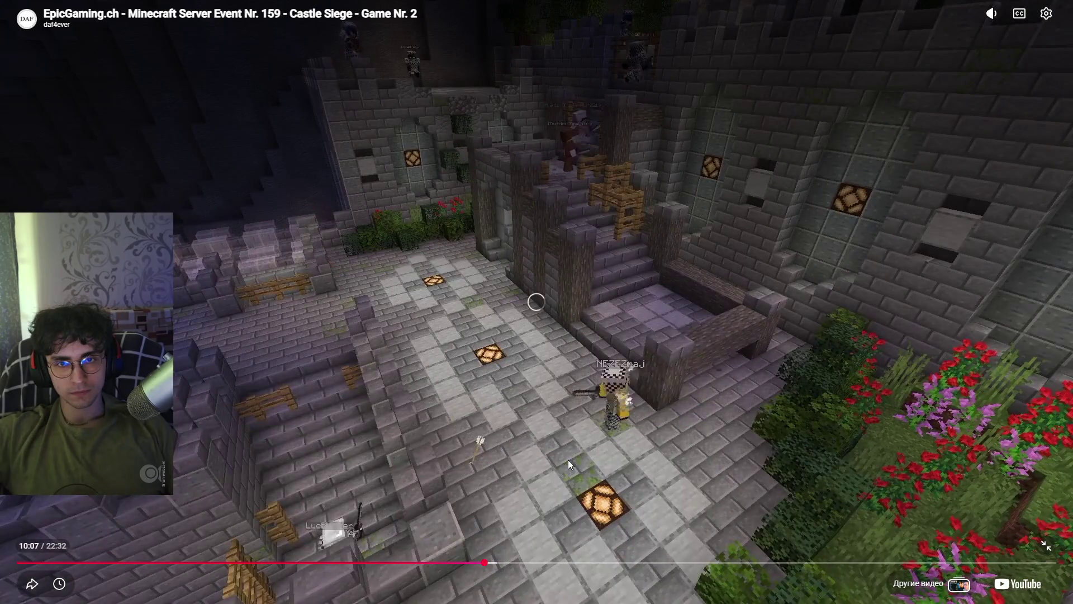
click(510, 564)
click(562, 566)
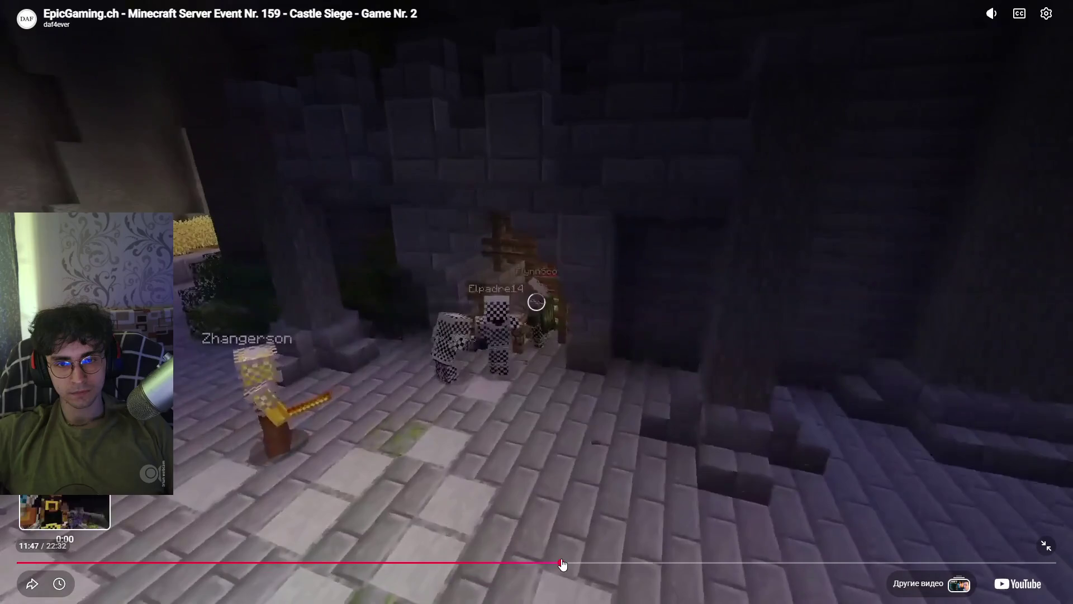
Skip from the arena selection scene around 14:00 to 21:22, then exit full screen.
click(662, 563)
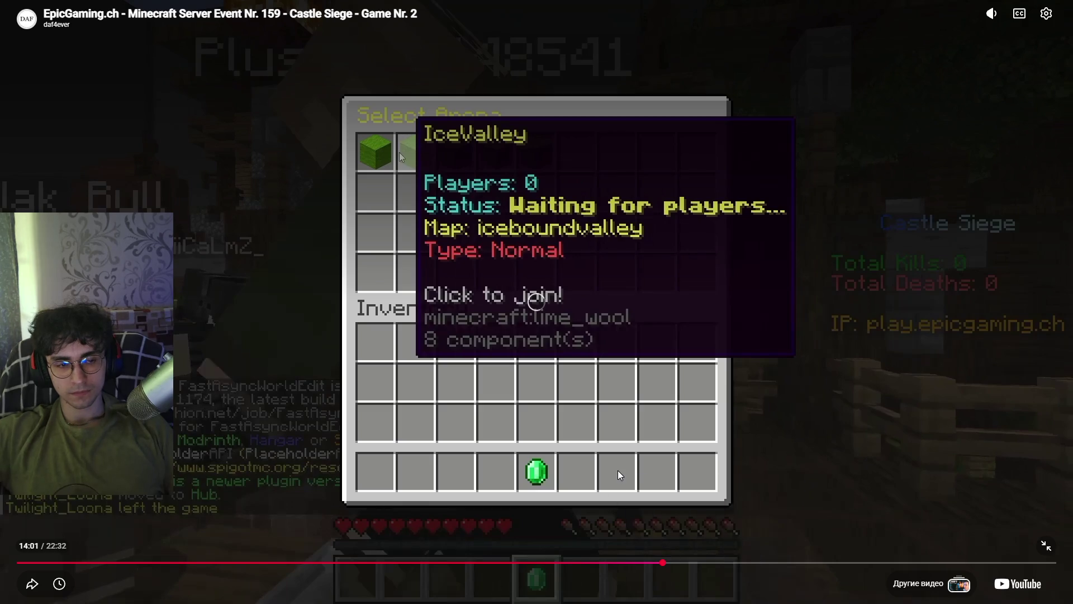
click(736, 564)
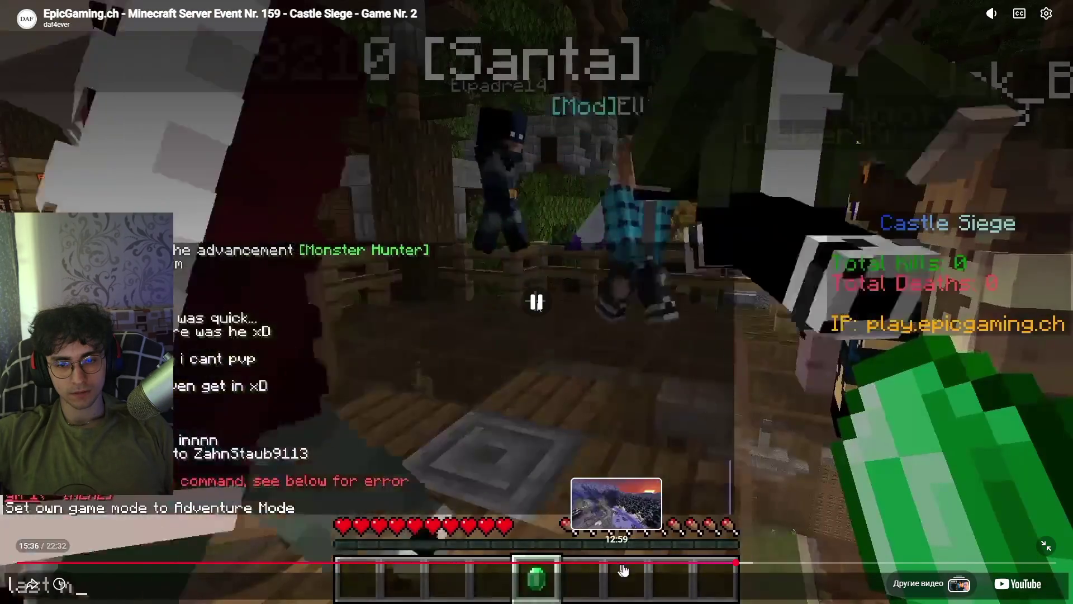
click(765, 563)
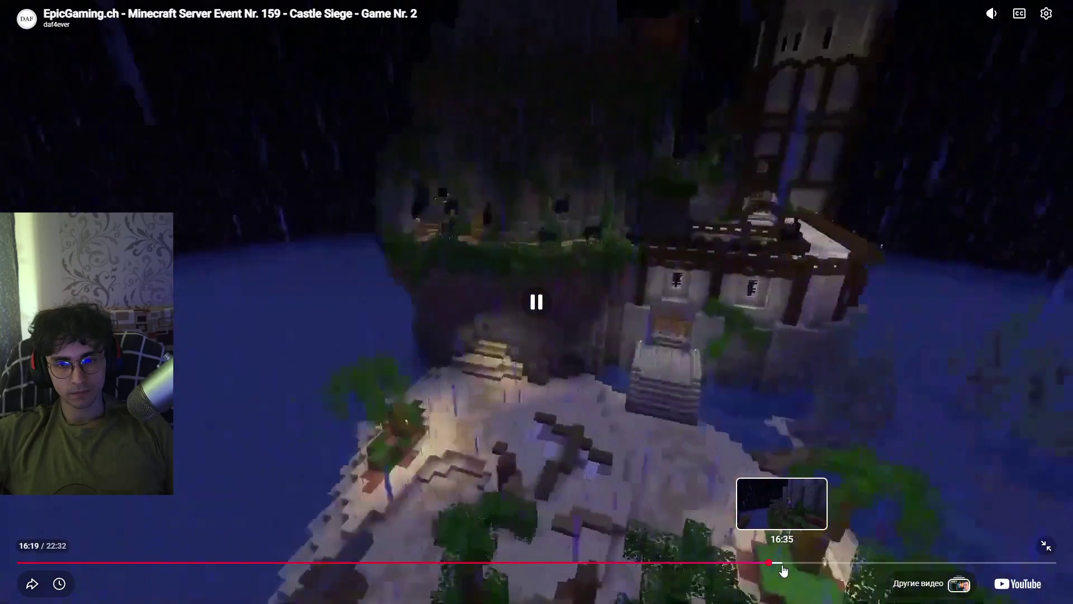
click(784, 568)
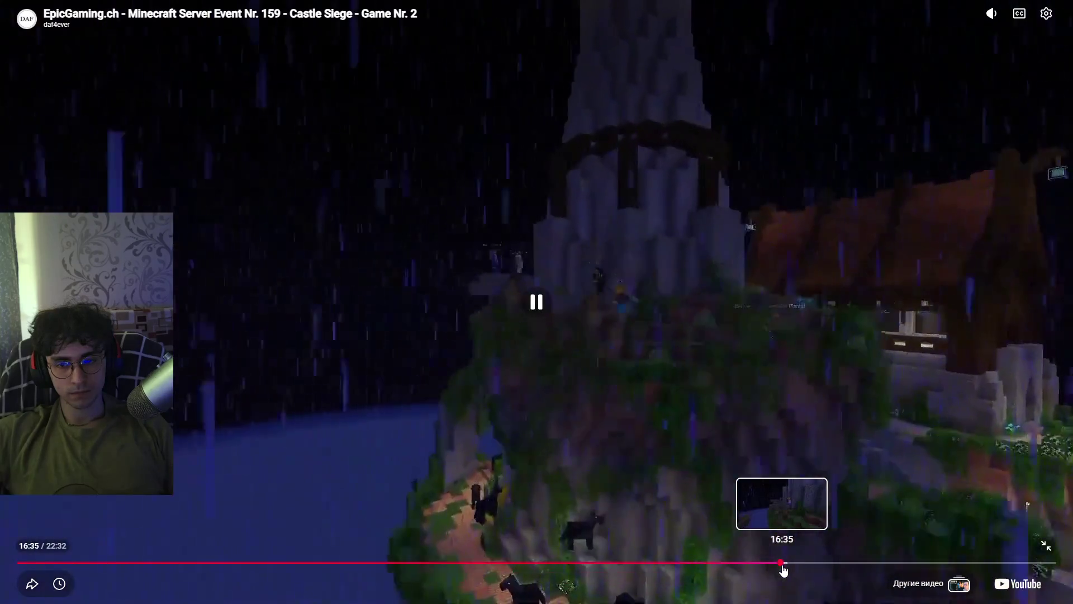
click(798, 568)
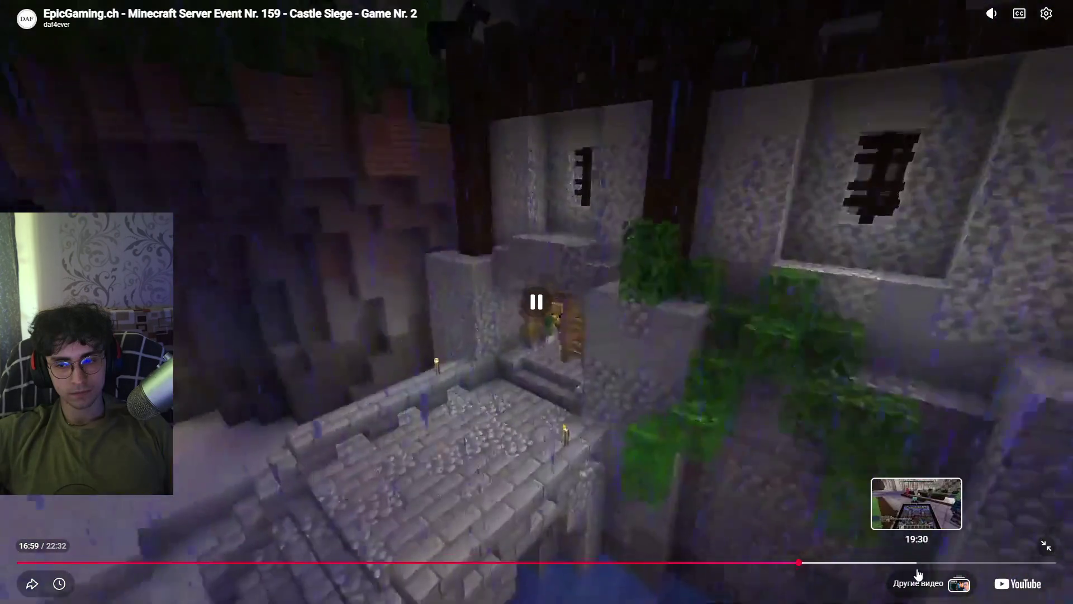
click(919, 573)
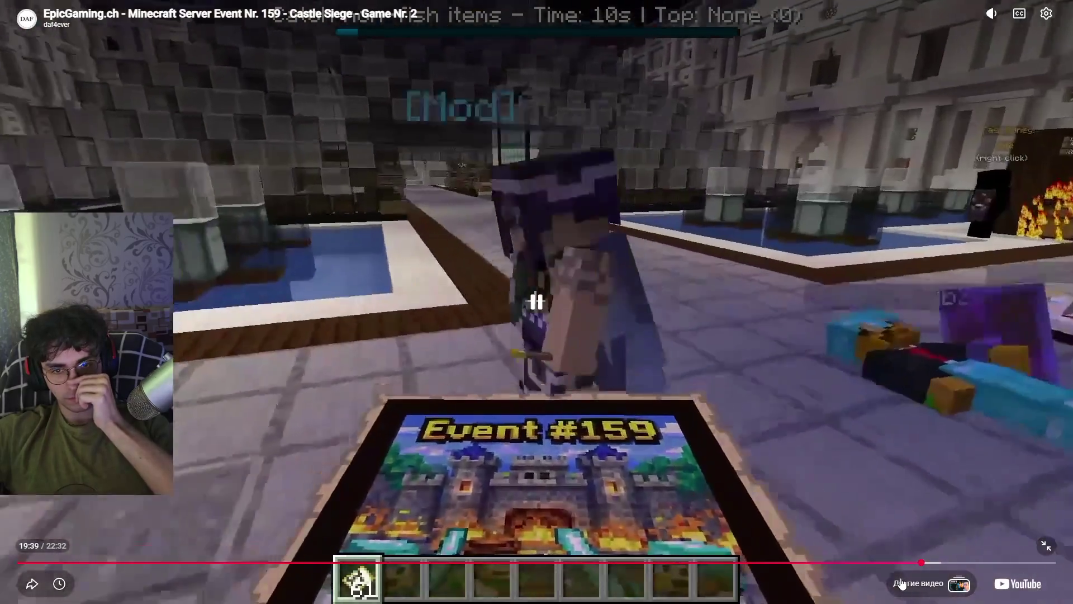
click(976, 563)
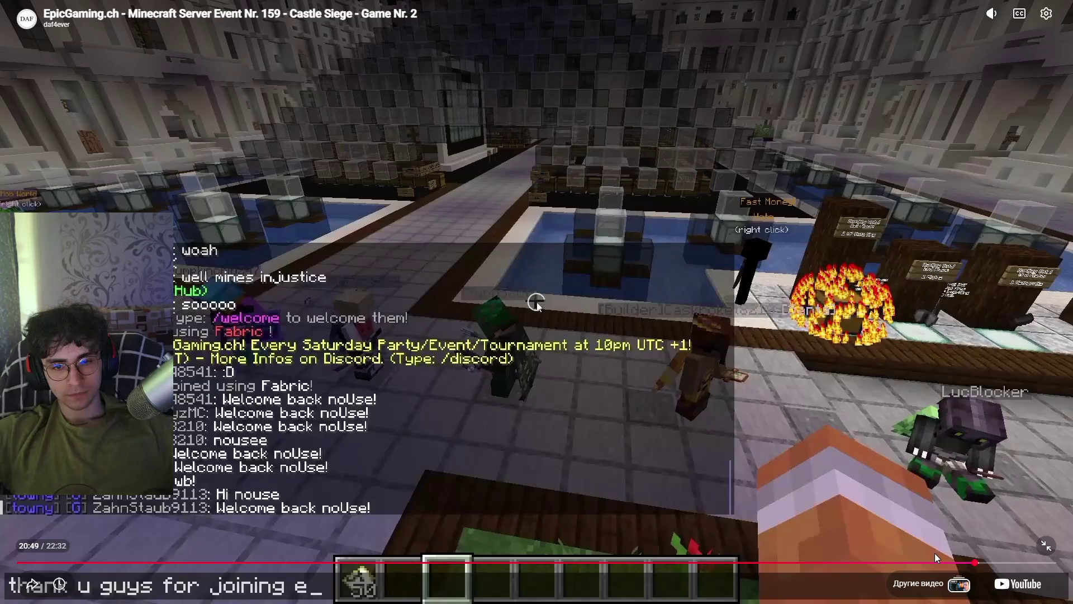
click(1001, 562)
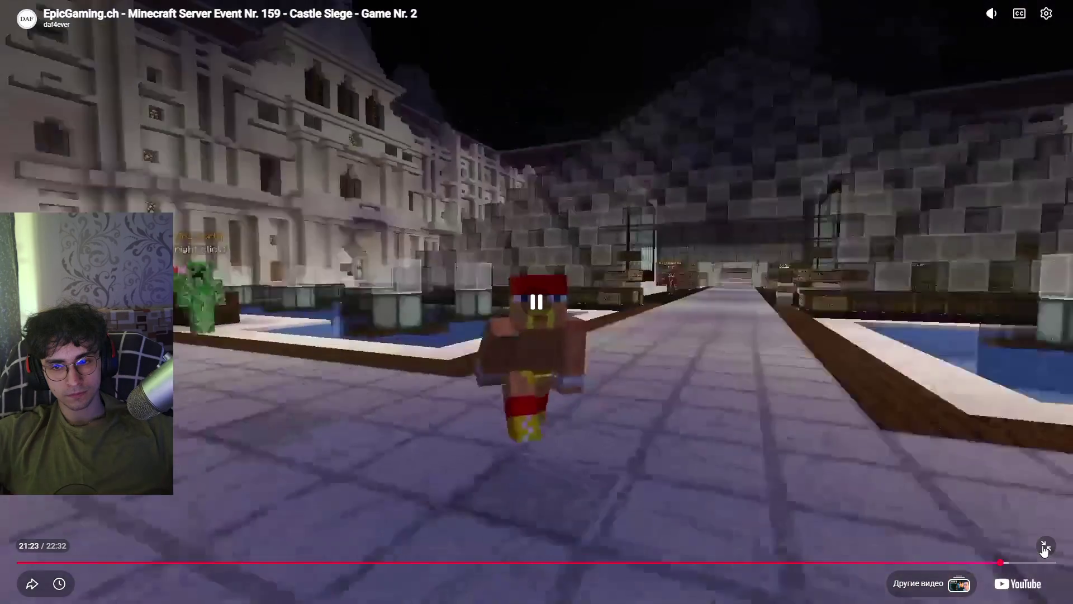
click(1045, 547)
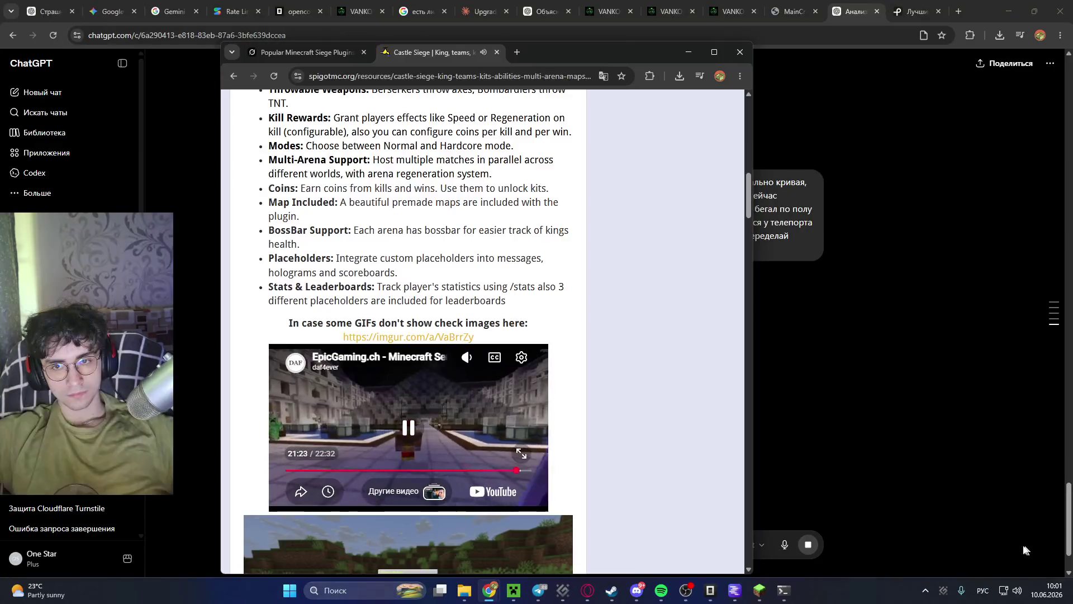
Scroll through the Castle Siege screenshots, close that tab, and scroll Grok's plugin list.
scroll(428, 370, down, 15)
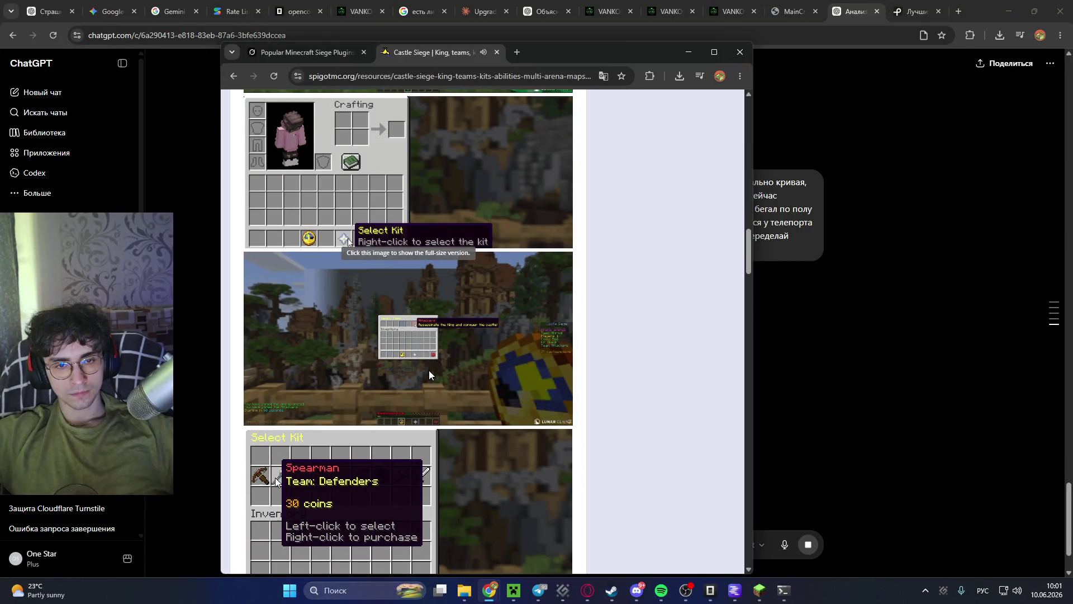
scroll(429, 368, down, 3)
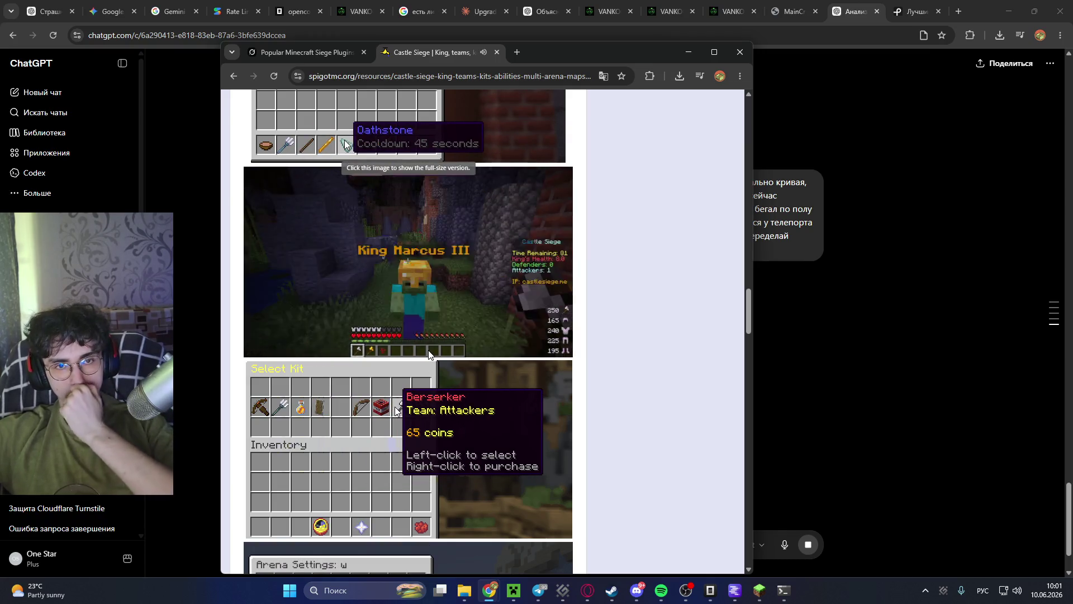
click(496, 54)
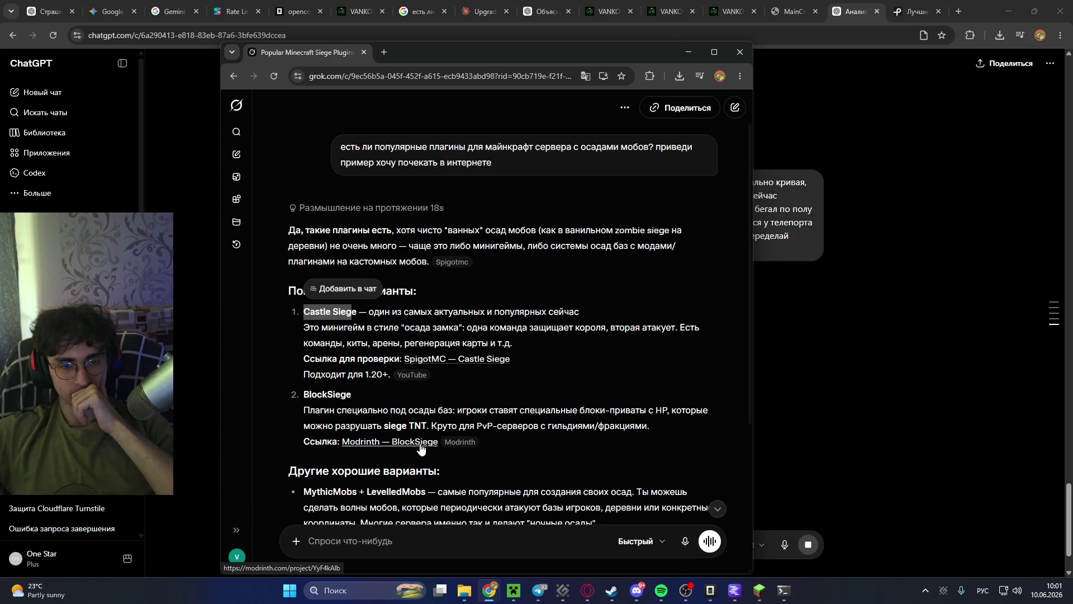
scroll(380, 365, down, 2)
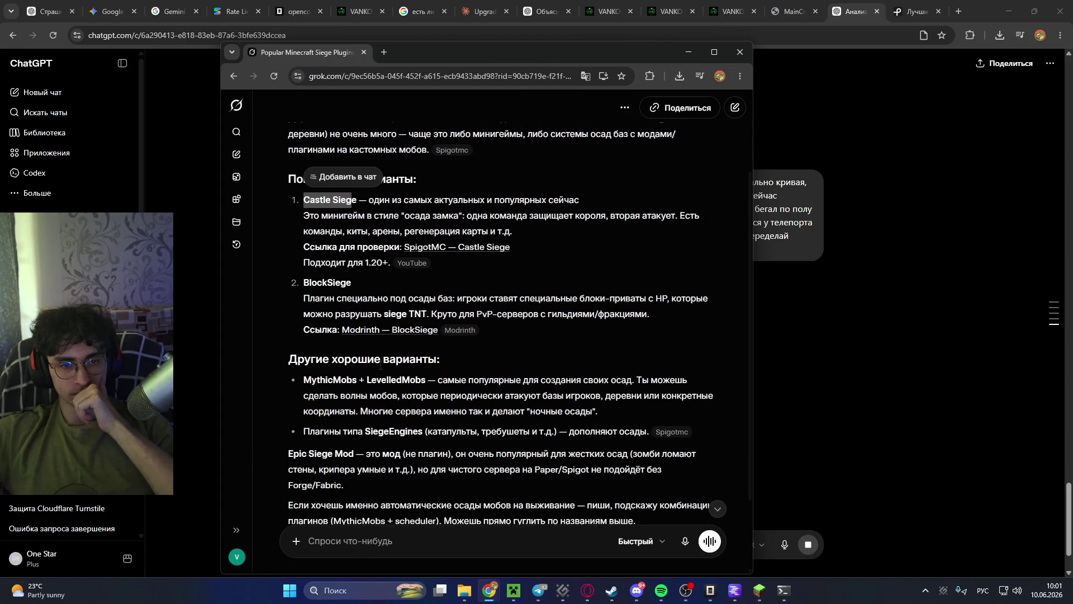
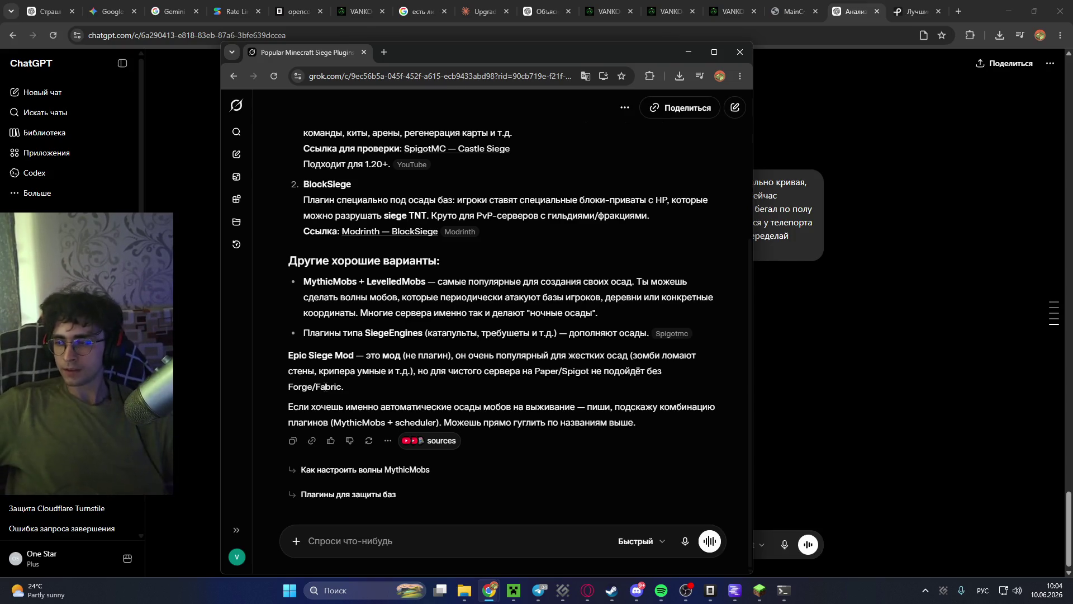
Return to the ChatGPT chat and start downloading the updated NightSiege archive from the latest reply.
click(835, 233)
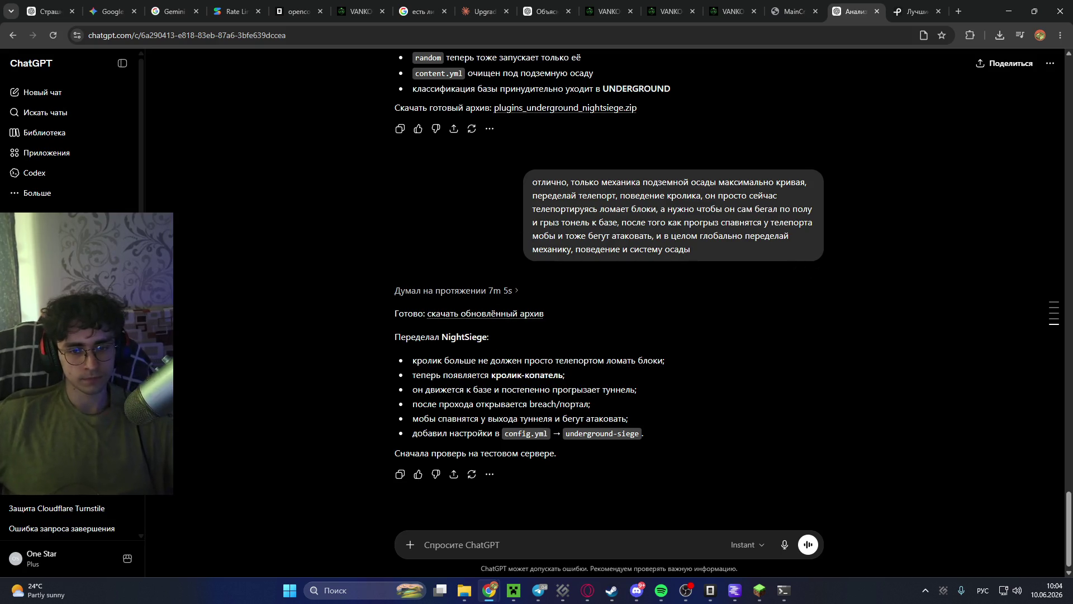
click(537, 314)
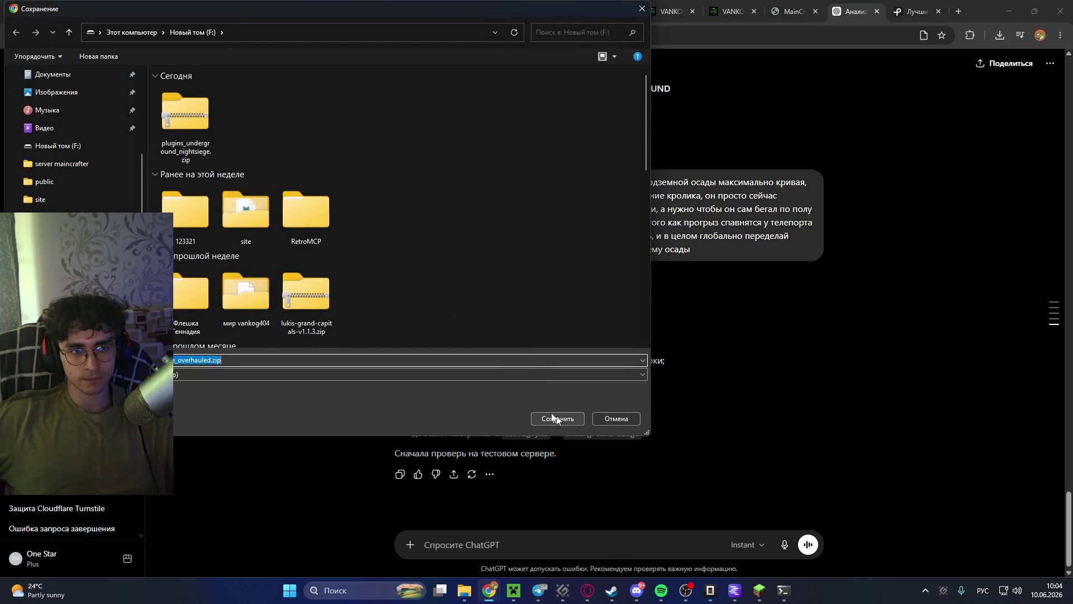
Save plugins_underground_nightsiege_overhauled.zip to drive F:, check it in recent downloads, then switch to Spotify.
click(579, 421)
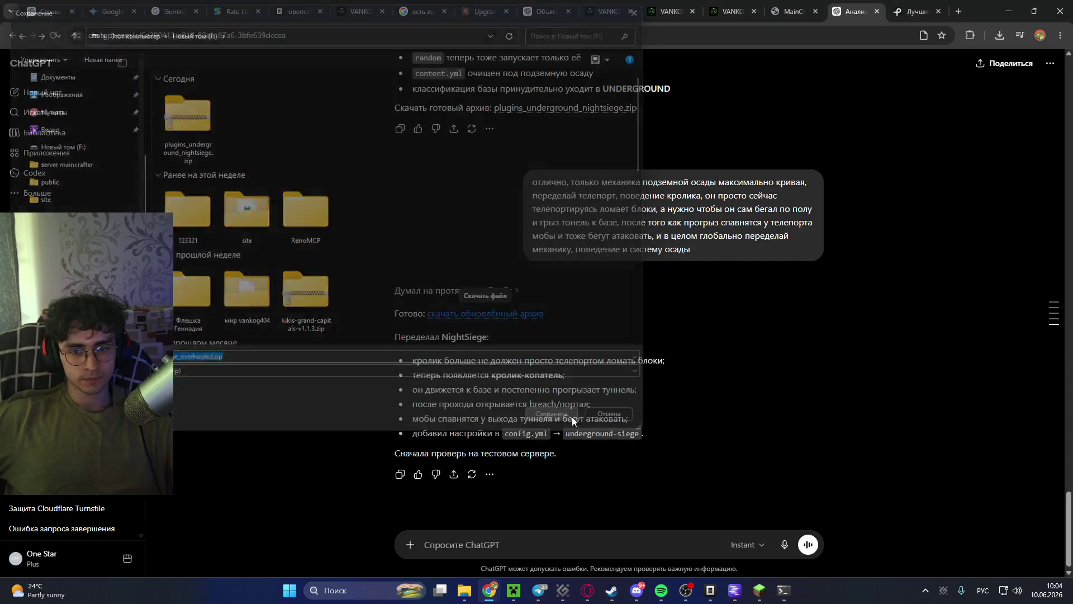
click(1001, 35)
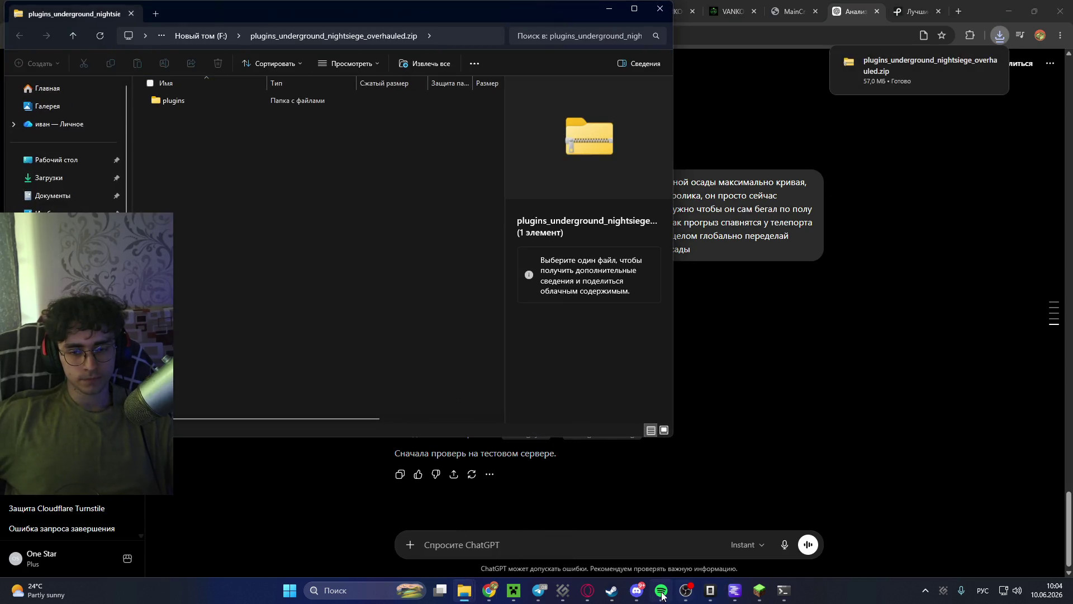
click(661, 590)
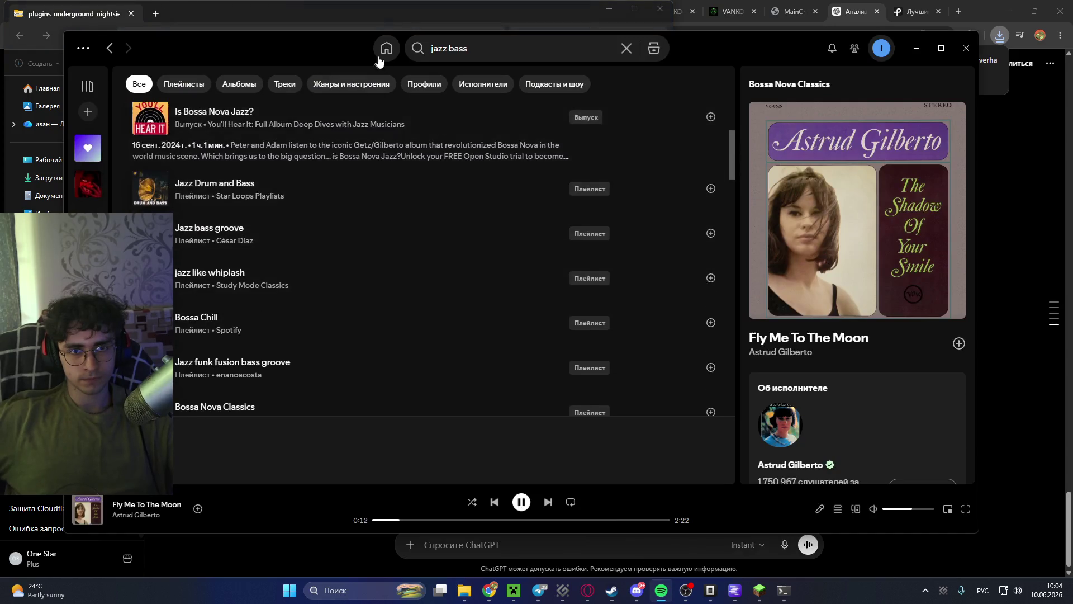
Play MEMPHIS DOOM from Микс дня #4, jump to about 1:05 and raise the volume slightly.
click(386, 48)
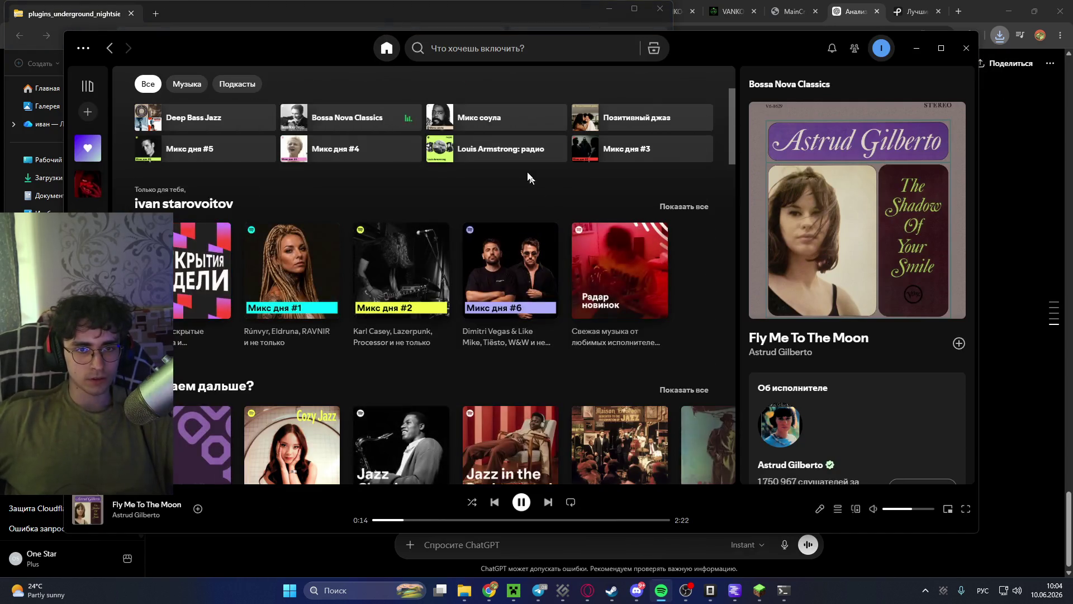
click(561, 149)
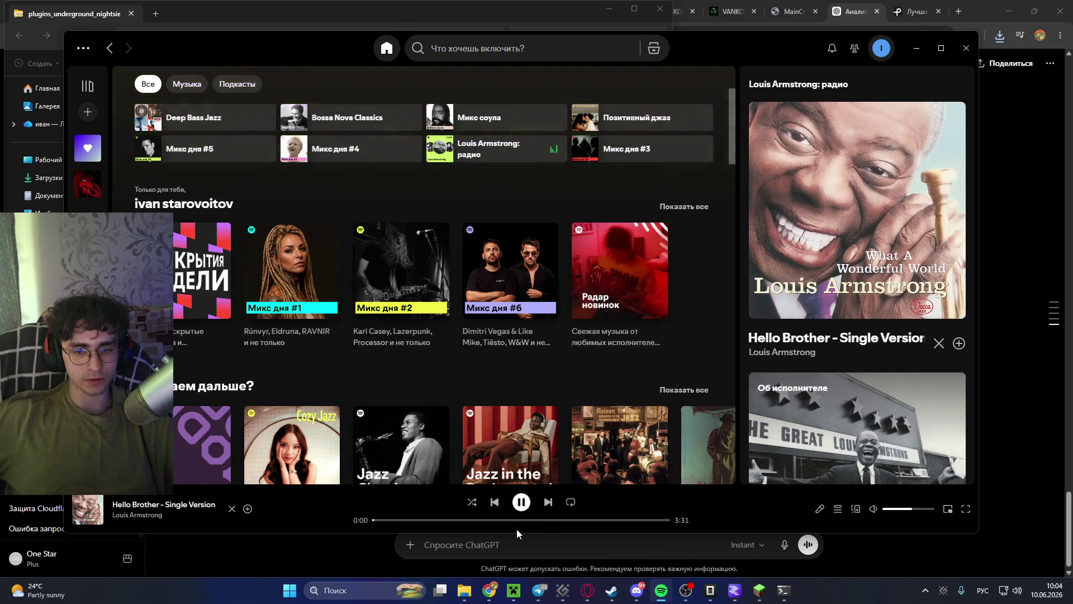
click(395, 150)
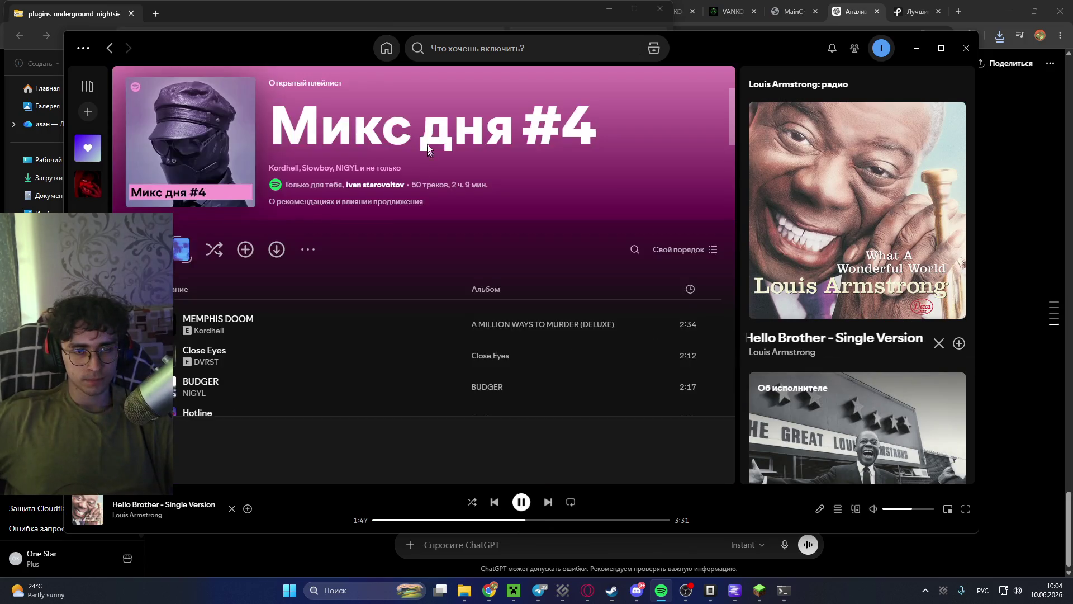
double_click(257, 330)
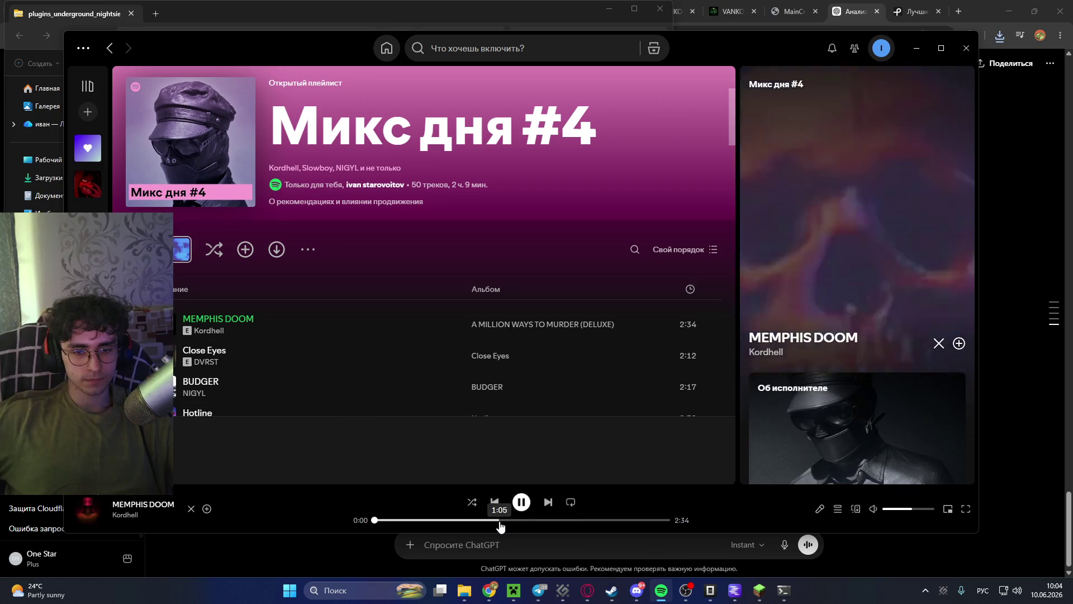
click(895, 509)
drag(895, 508, 908, 508)
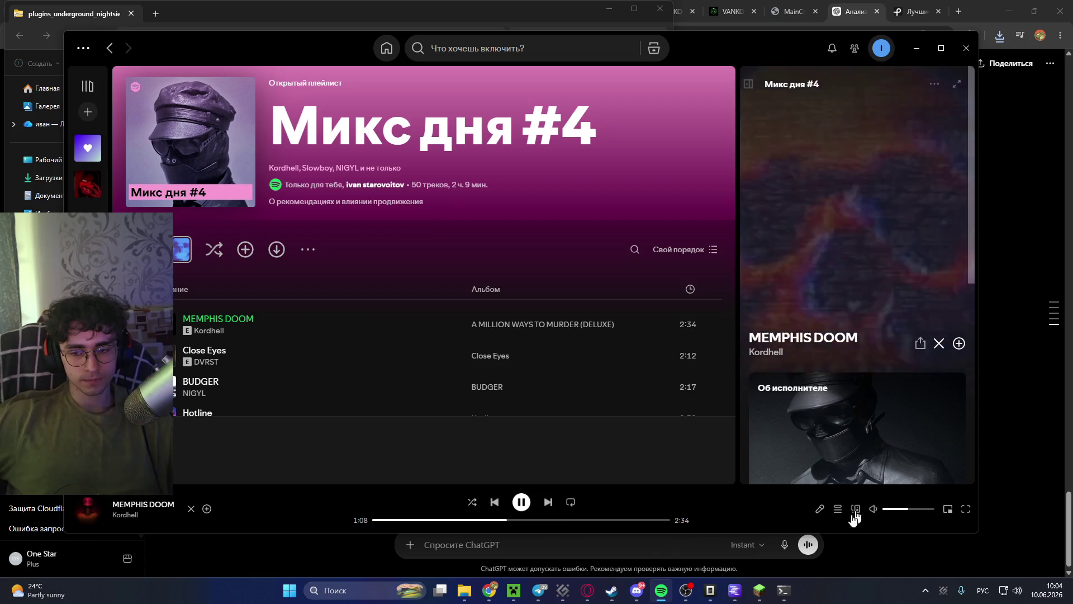
Try deleting the viewer server's plugins folder, which fails as 'in use', and cancel.
mouse_move(759, 590)
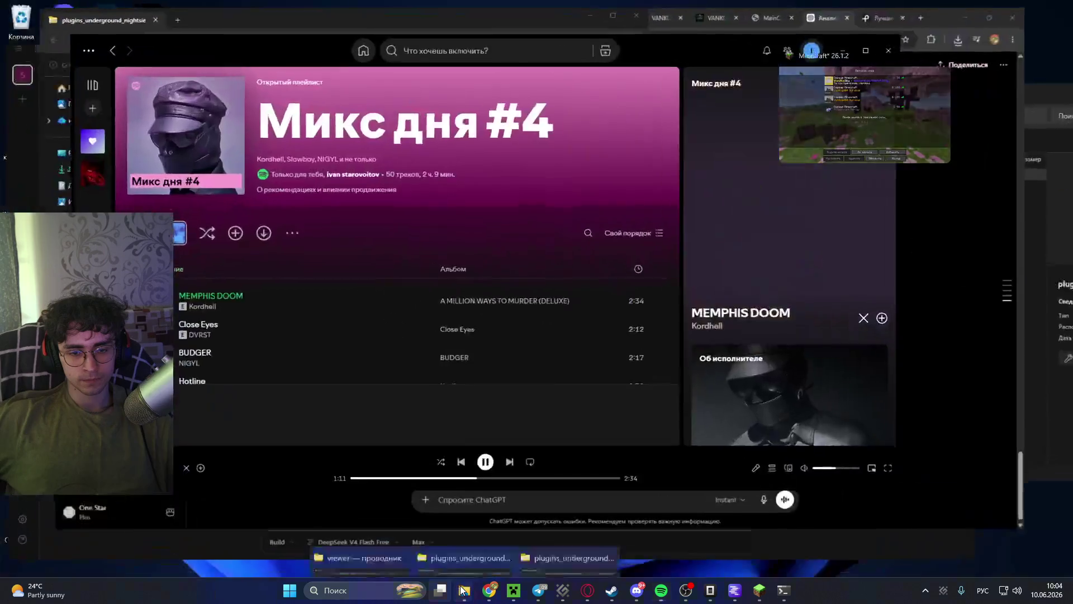
mouse_move(463, 590)
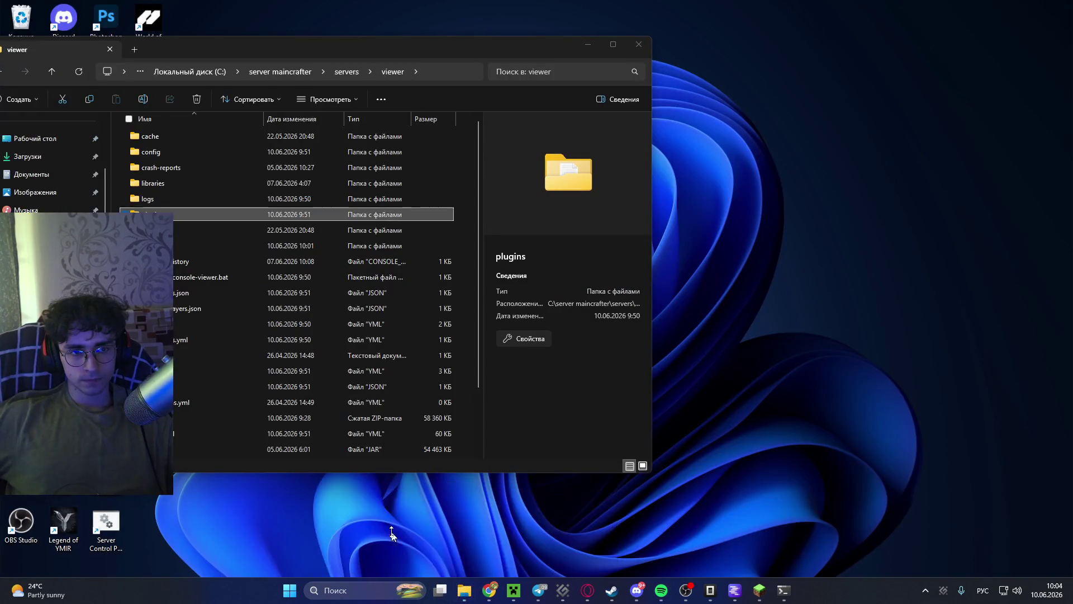
click(392, 536)
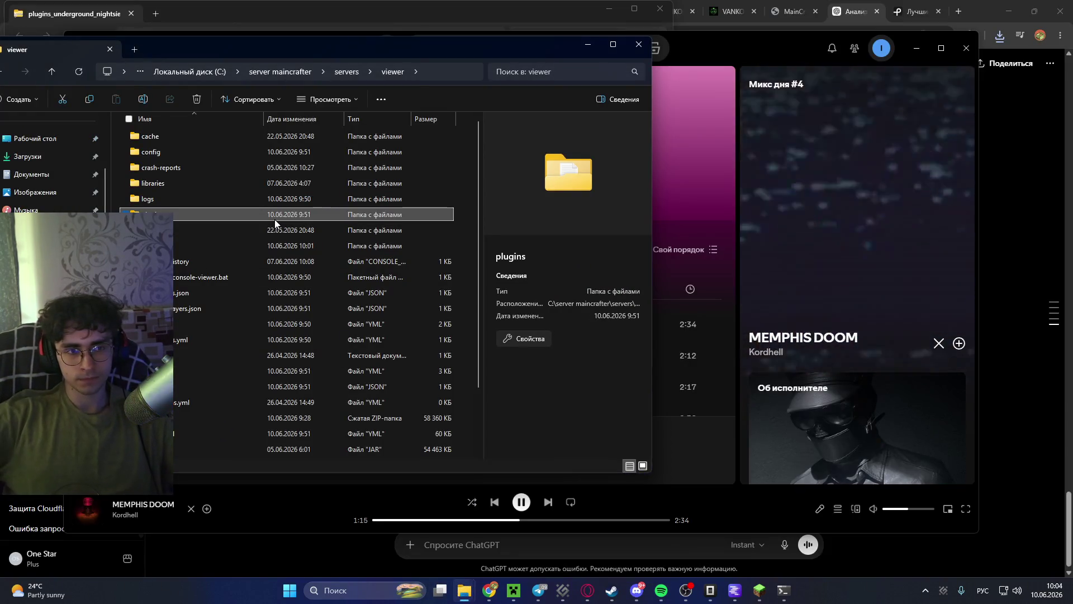
key(Delete)
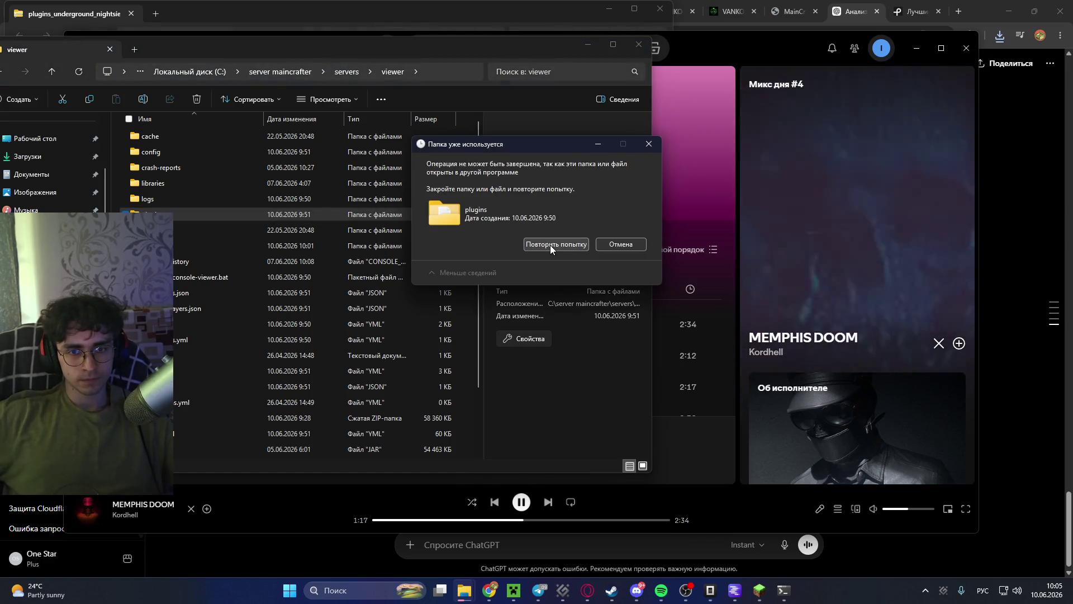
right_click(784, 592)
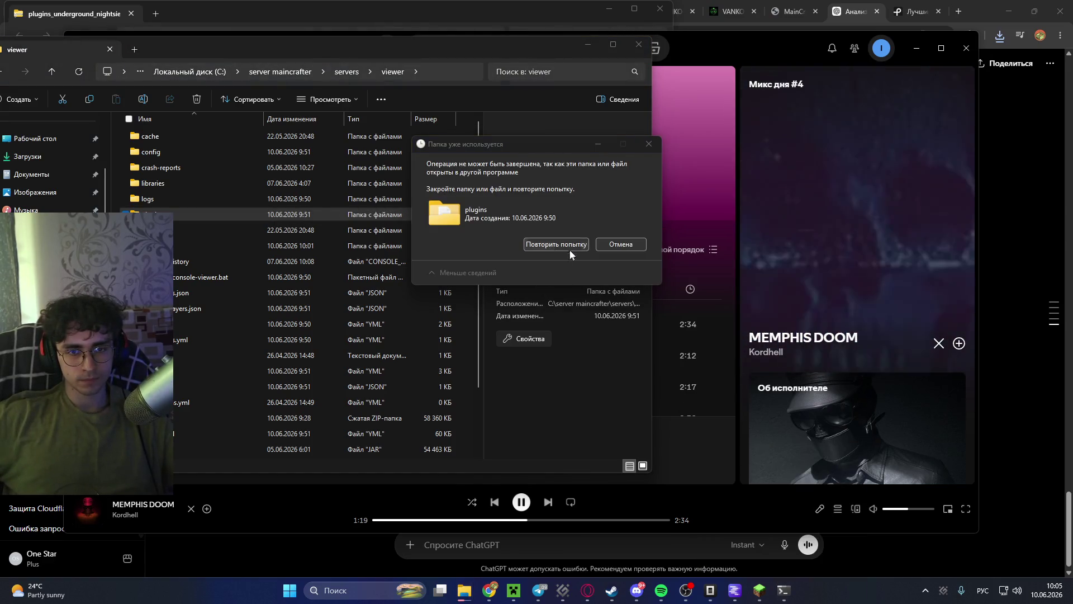
click(556, 244)
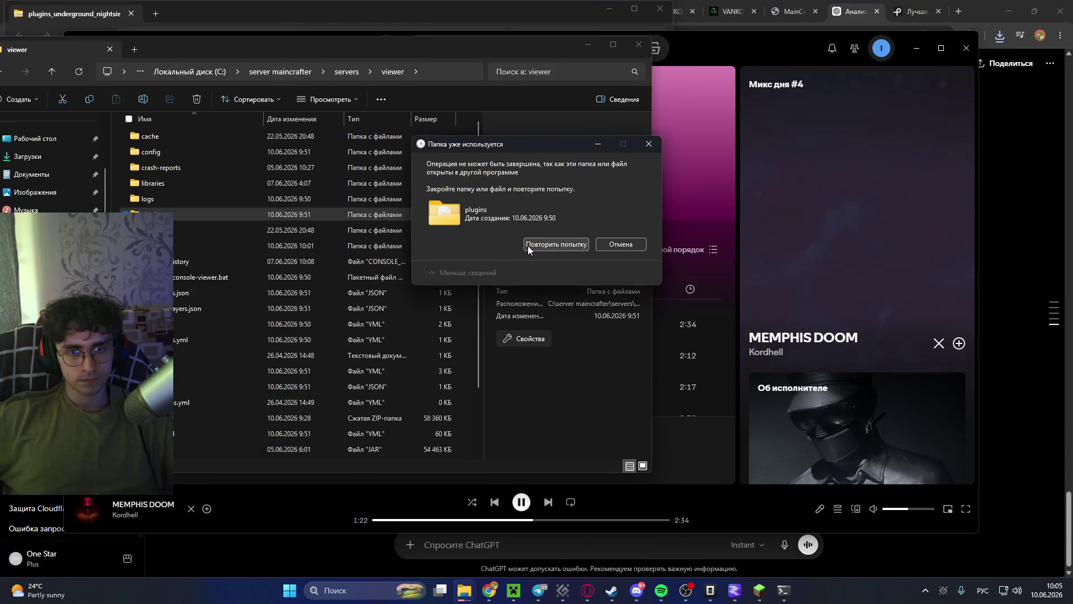
click(528, 249)
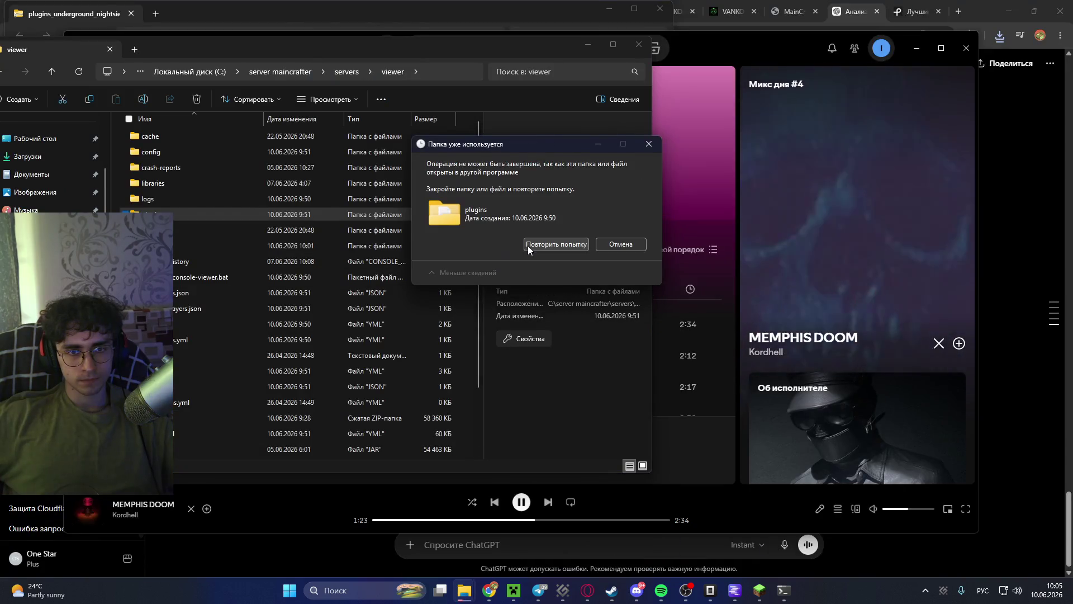
click(623, 246)
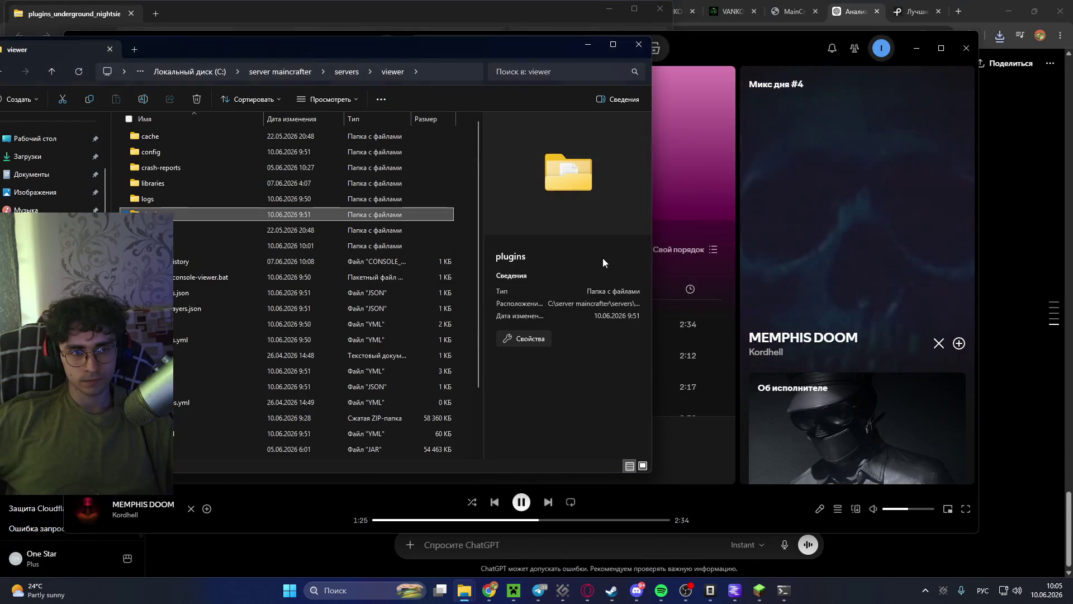
Close Windows Terminal, delete the freed plugins folder, and bring the nightsiege archive window into view.
right_click(783, 591)
click(769, 563)
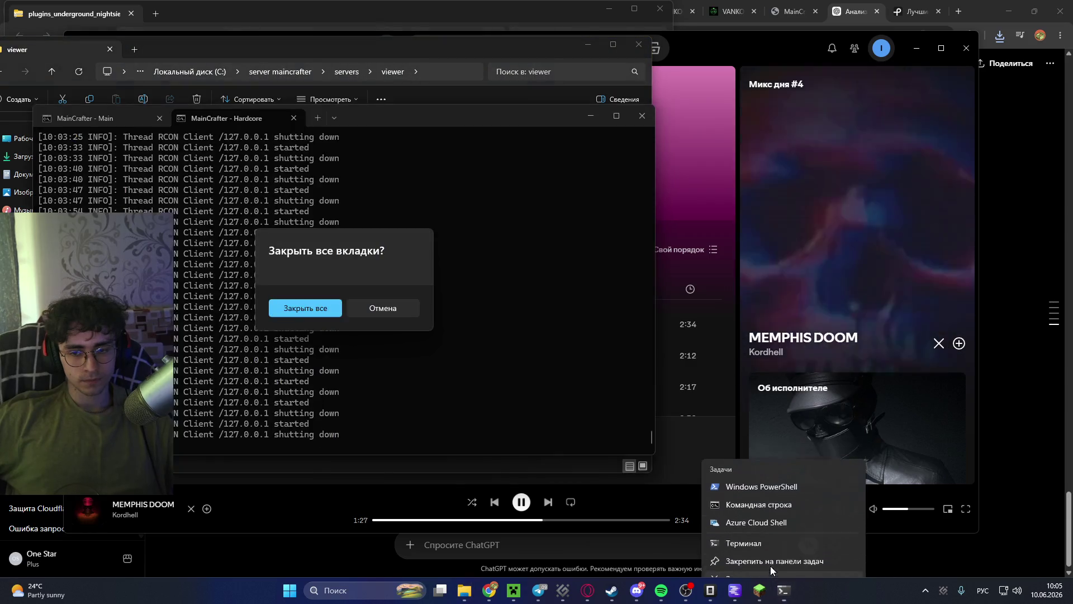
click(299, 308)
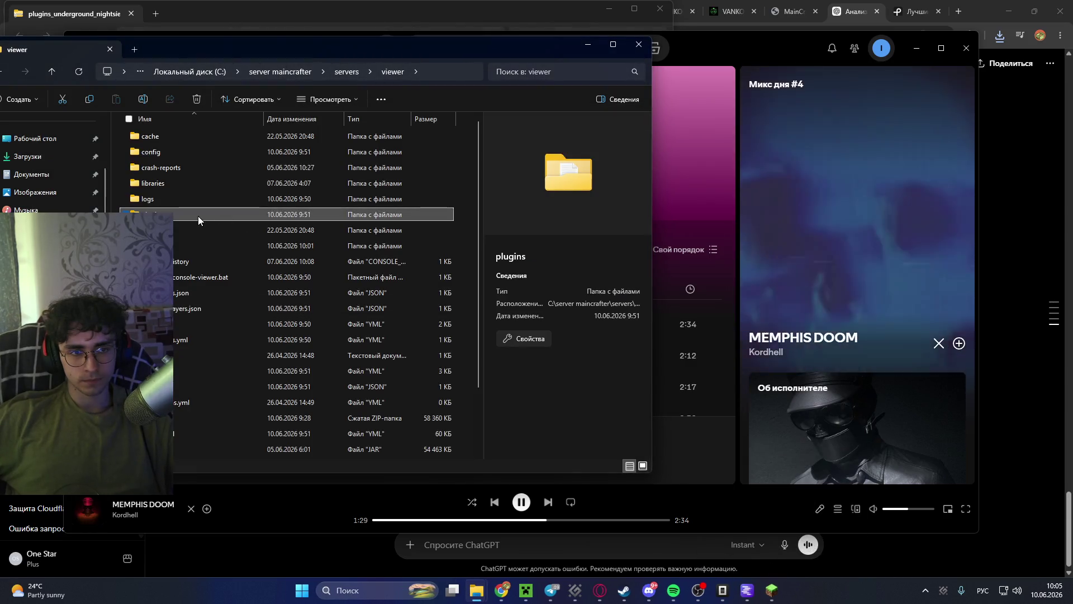
key(Delete)
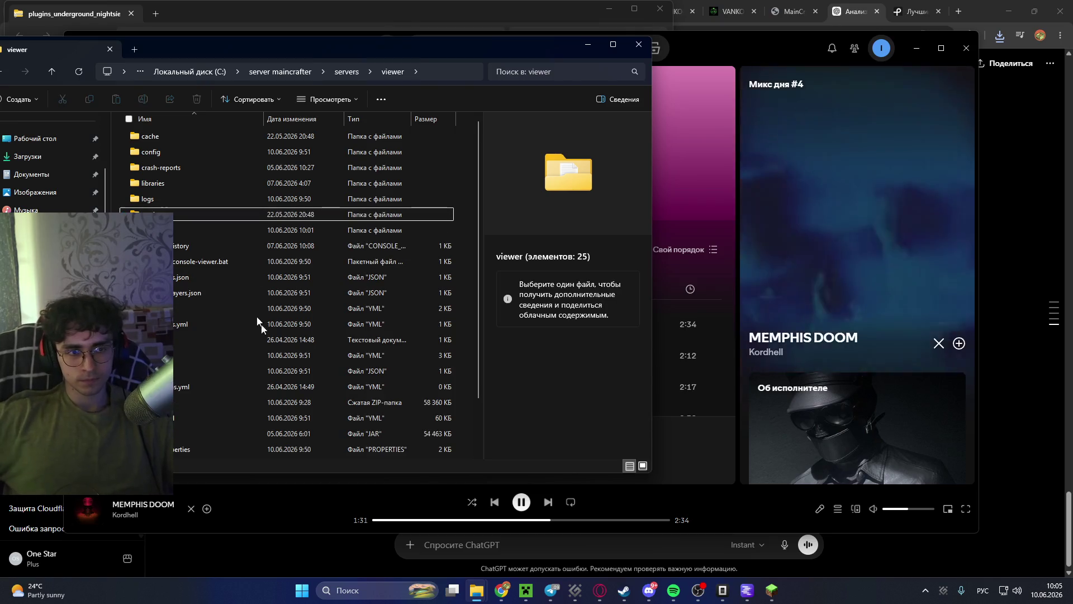
click(476, 590)
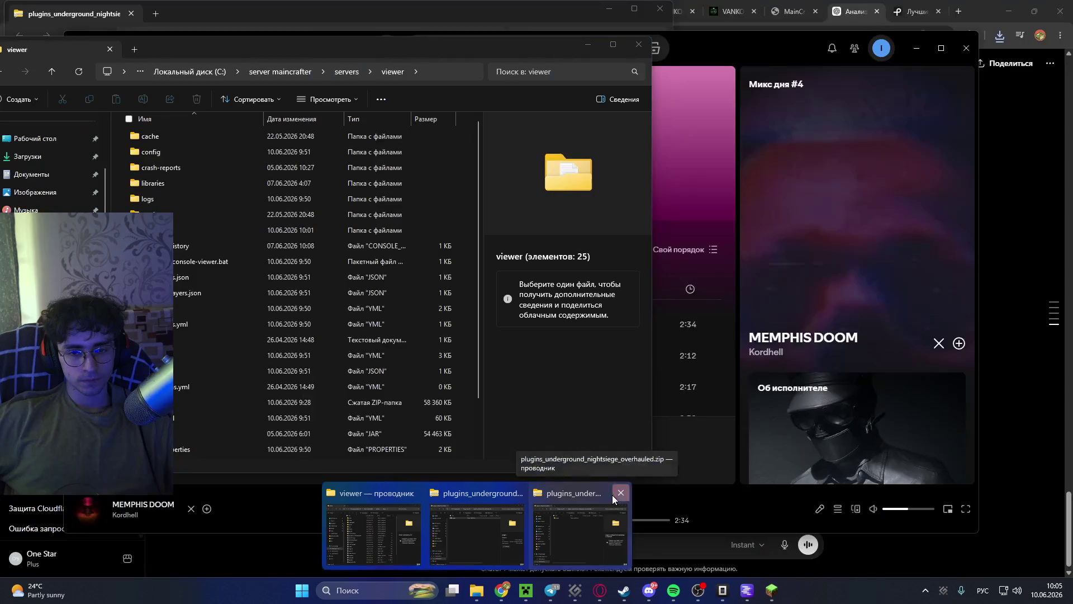
drag(1002, 89, 773, 95)
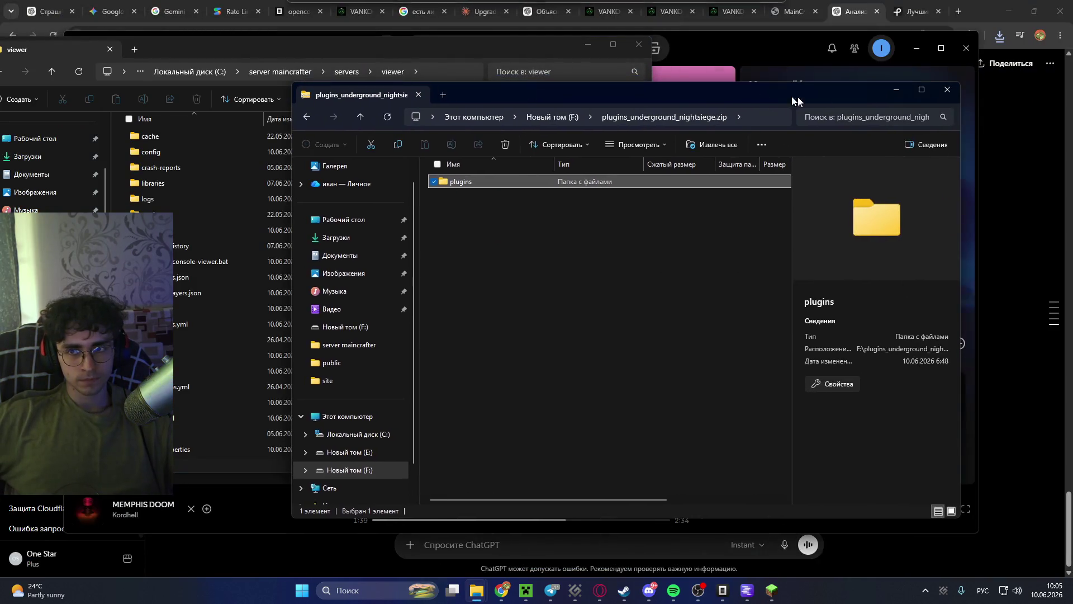
Open the downloaded overhauled NightSiege archive from Chrome's downloads list.
click(999, 39)
click(1000, 39)
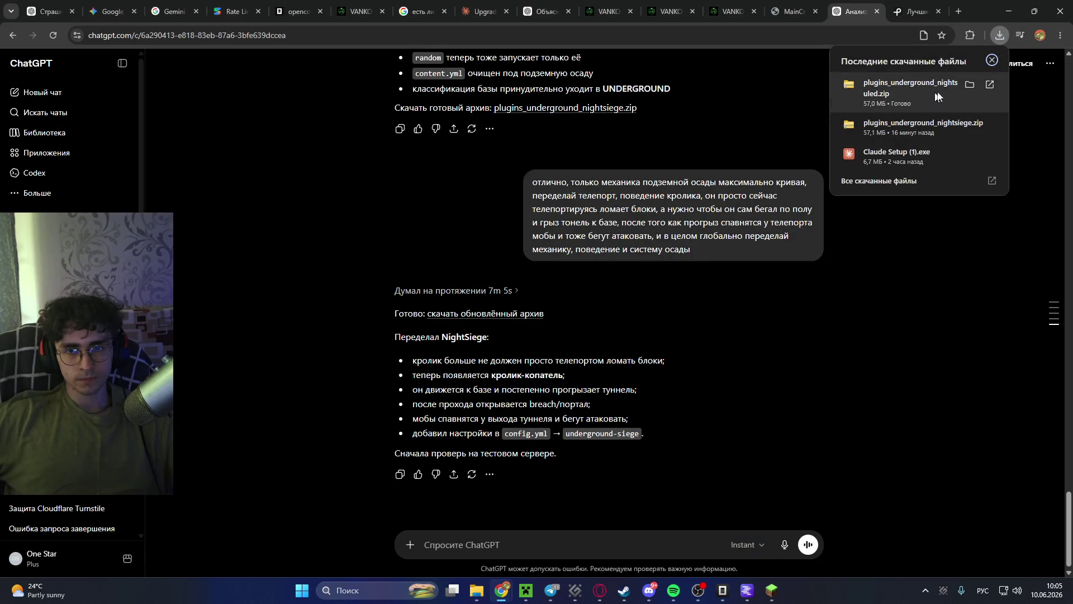
click(970, 86)
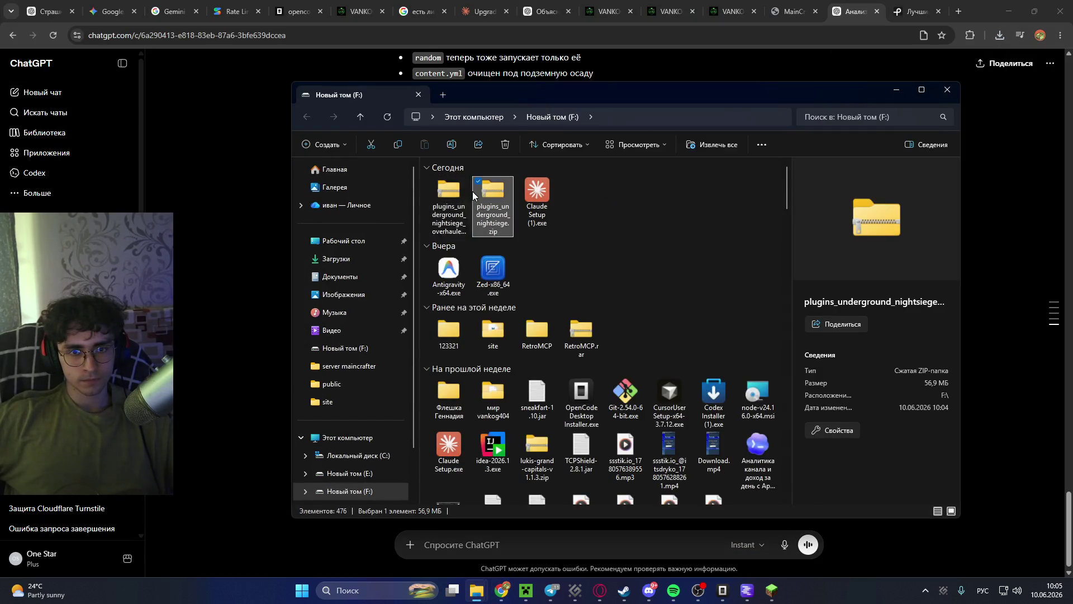
double_click(458, 190)
Copy the archive's plugins folder into the viewer server folder and open it to check the plugins.
click(483, 184)
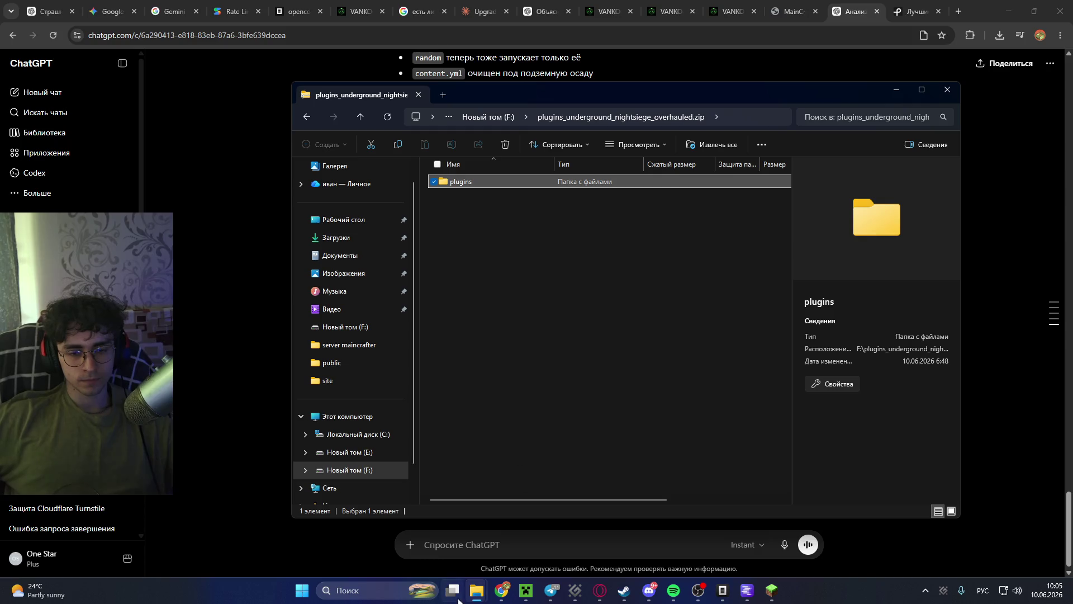
mouse_move(476, 591)
click(430, 566)
drag(701, 97, 974, 116)
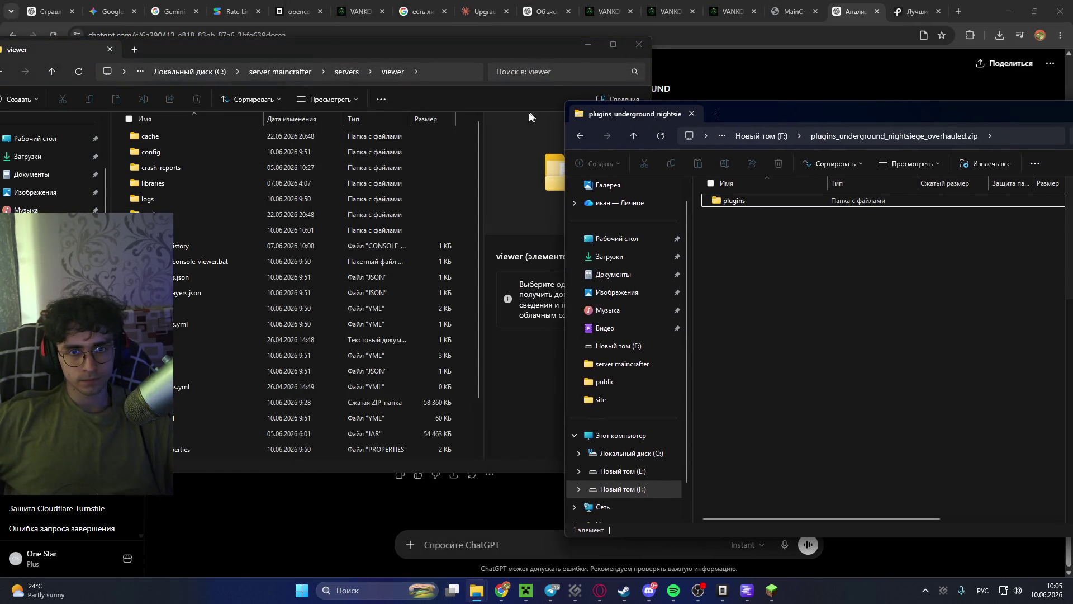
click(487, 137)
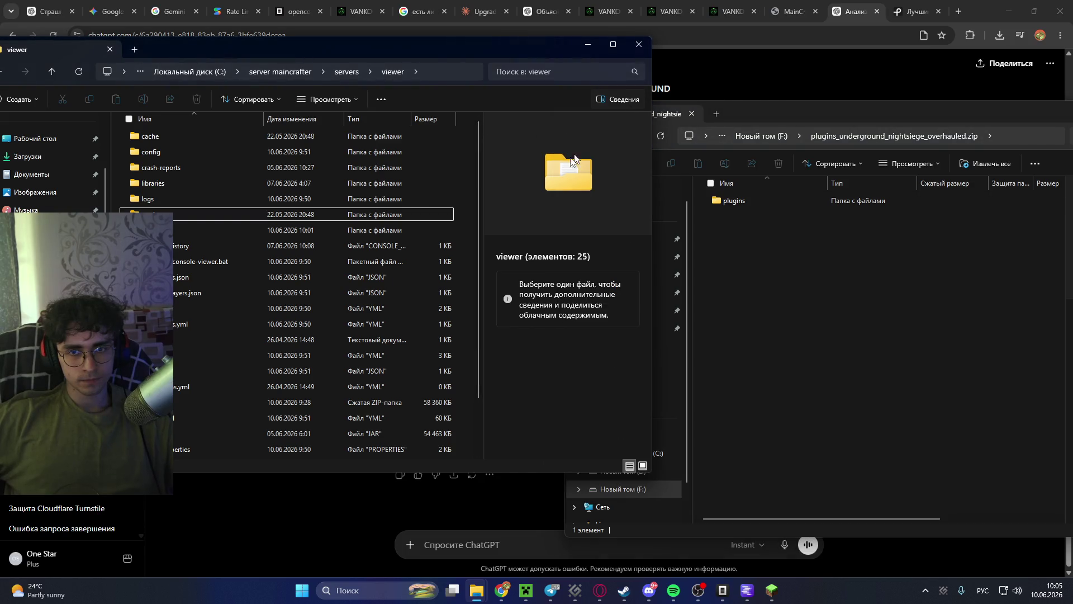
drag(743, 200, 550, 185)
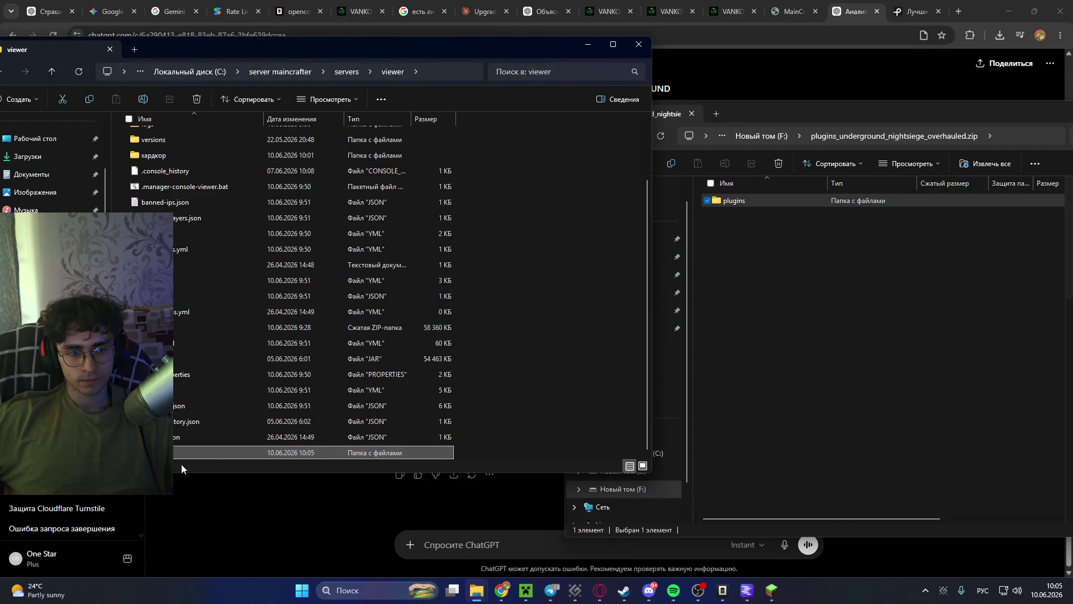
double_click(186, 454)
scroll(259, 321, down, 10)
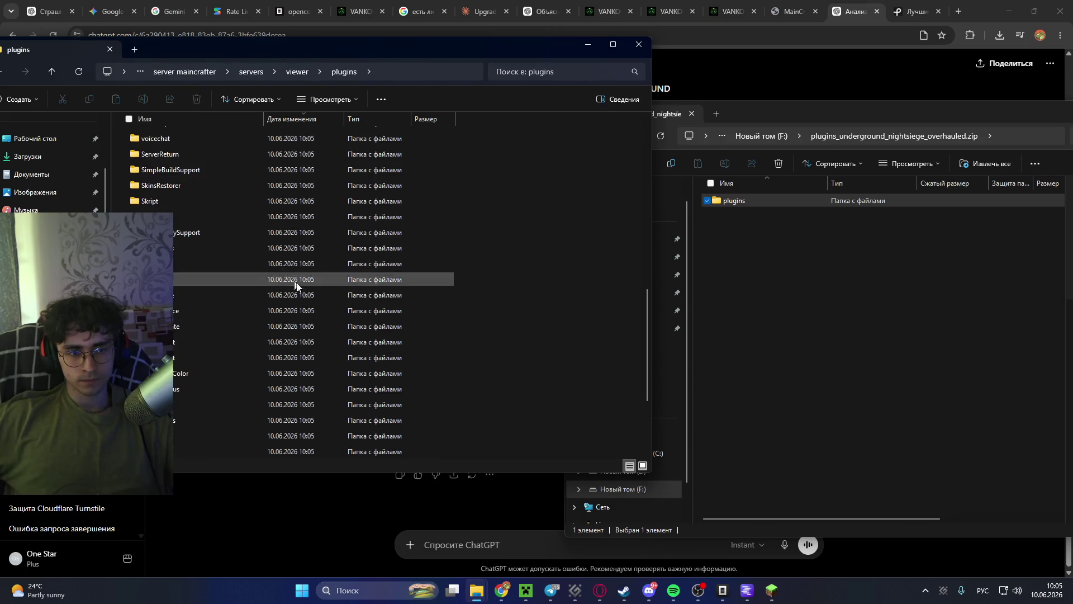
mouse_move(471, 594)
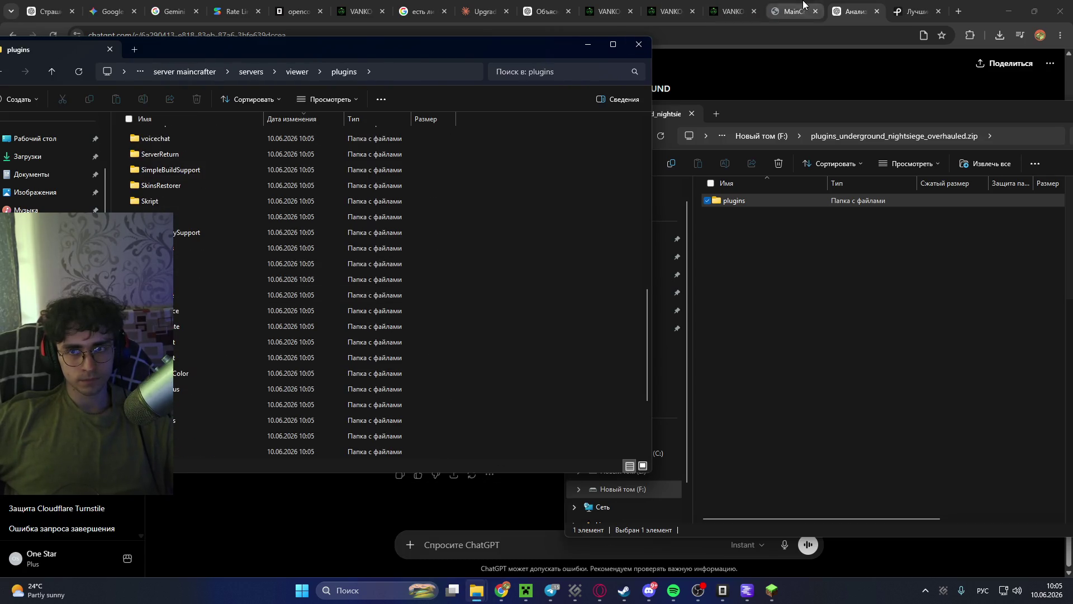
click(794, 11)
Start the Proxy server in the MainCrafter panel, then open Minecraft's Direct Connect screen.
click(830, 178)
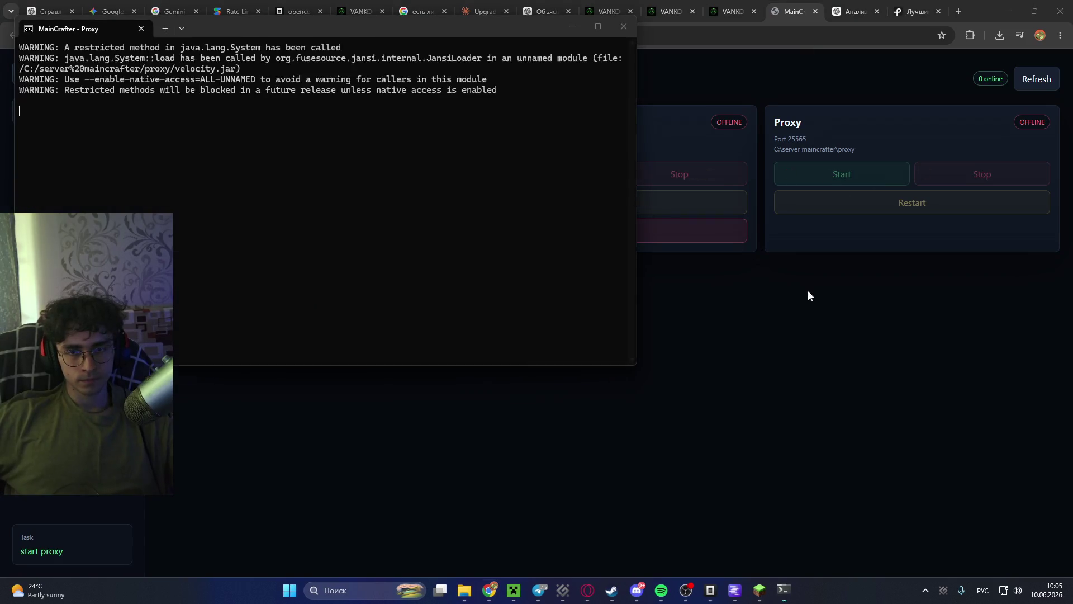
click(806, 287)
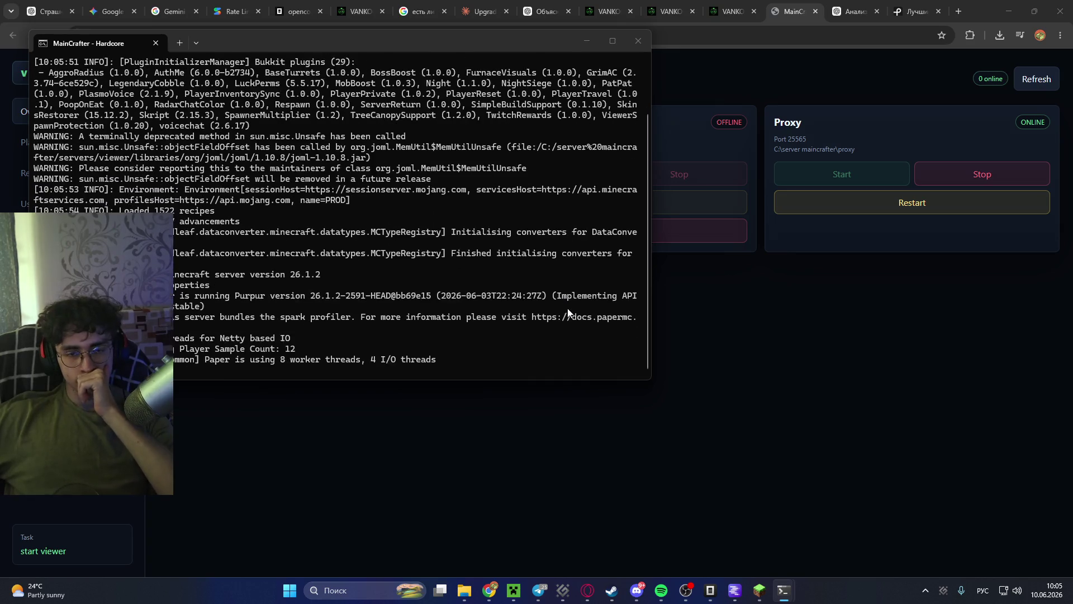
click(760, 593)
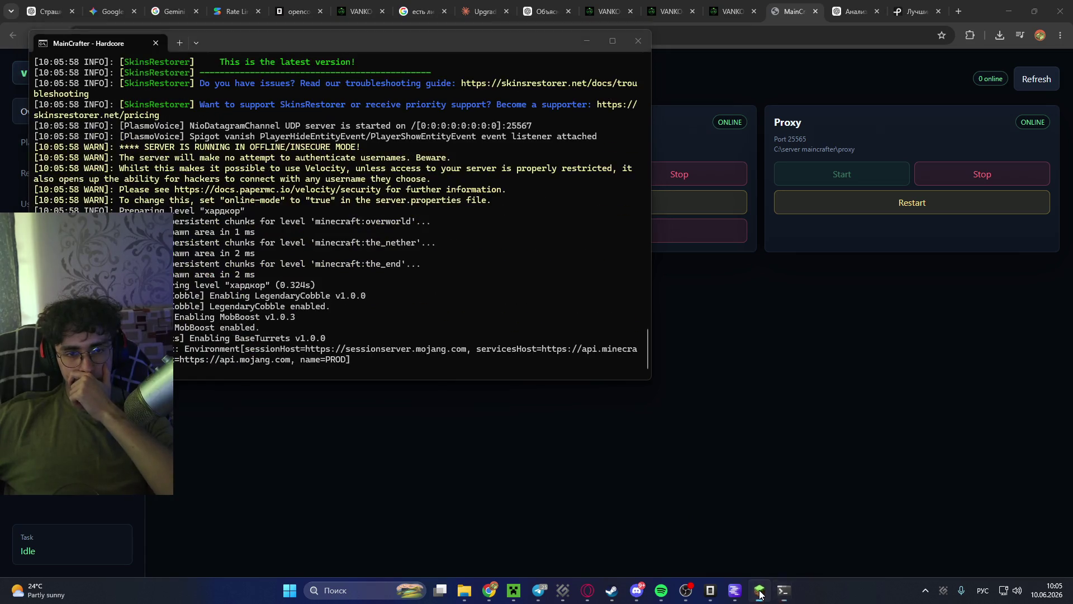
click(588, 538)
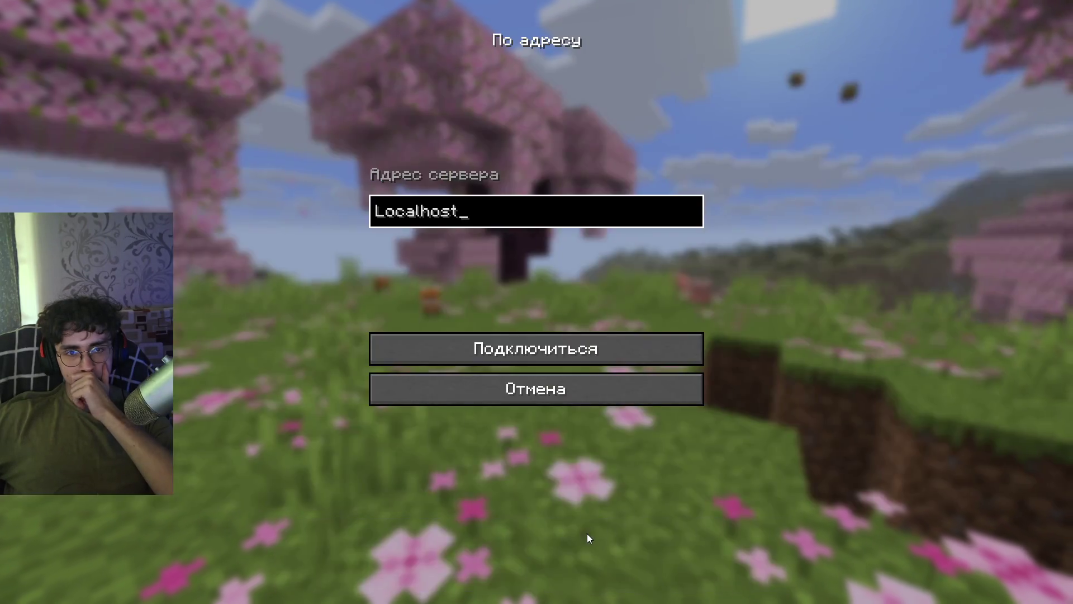
Join the Localhost server, switch to spectator, and rerun the NightSiege stop command.
click(553, 349)
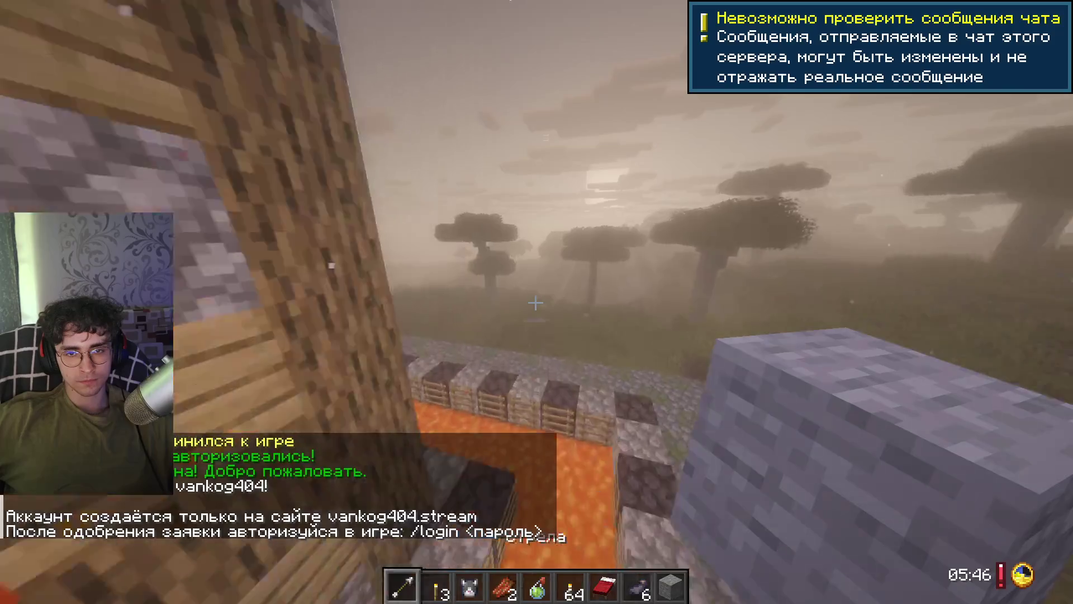
scroll(537, 302, up, 4)
scroll(536, 302, down, 1)
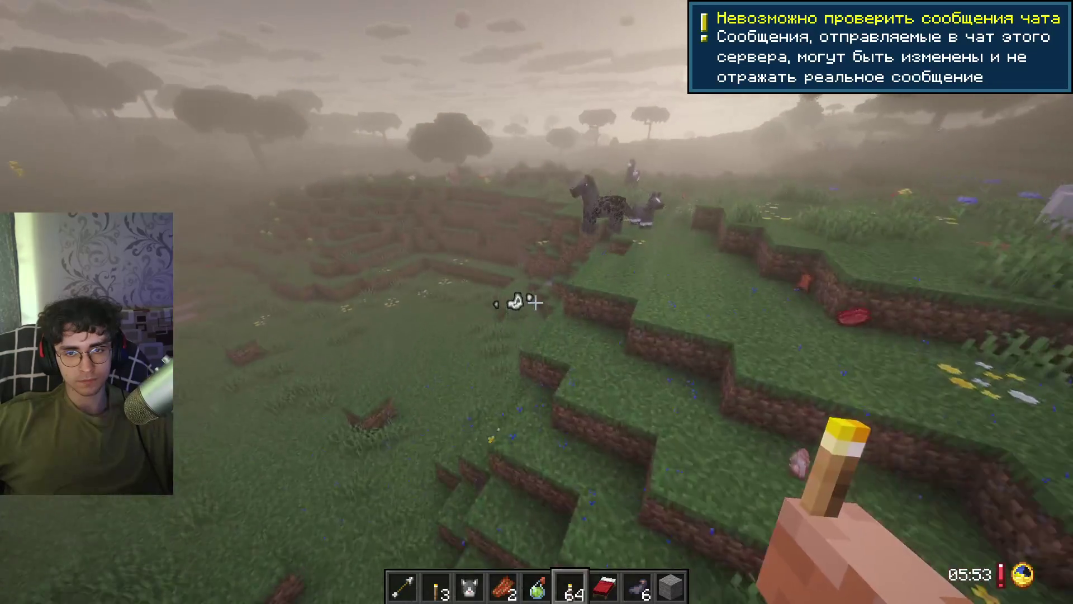
key(F3+F4)
key(t)
key(Up)
key(Up)
key(Up)
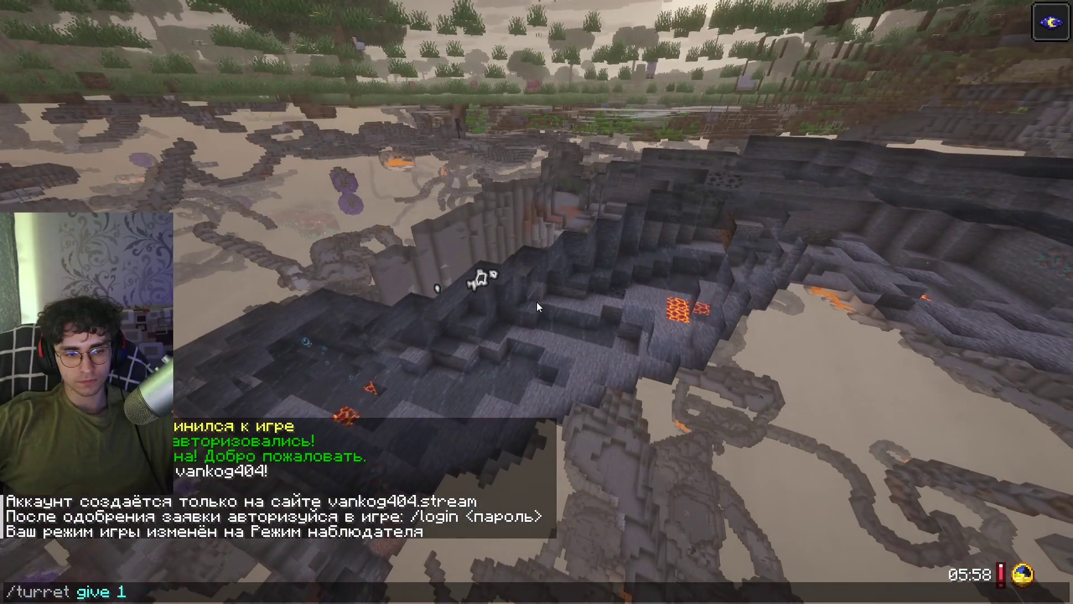
key(Up)
key(Up)
key(Return)
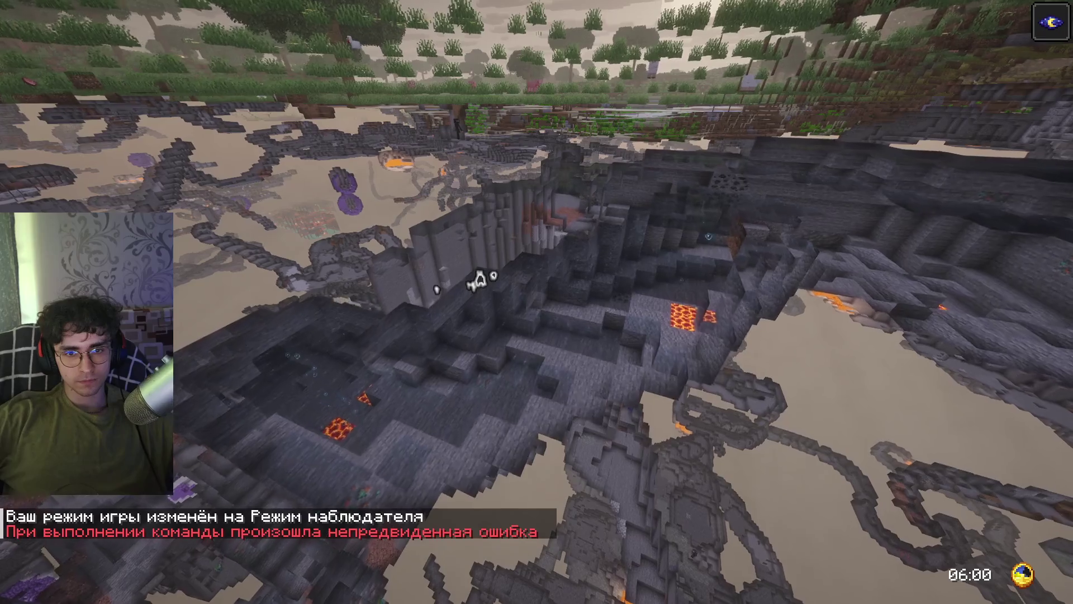
Kill all 1469 non-player entities, fly down into the stone tunnel and switch to Creative.
key(w)
key(w)
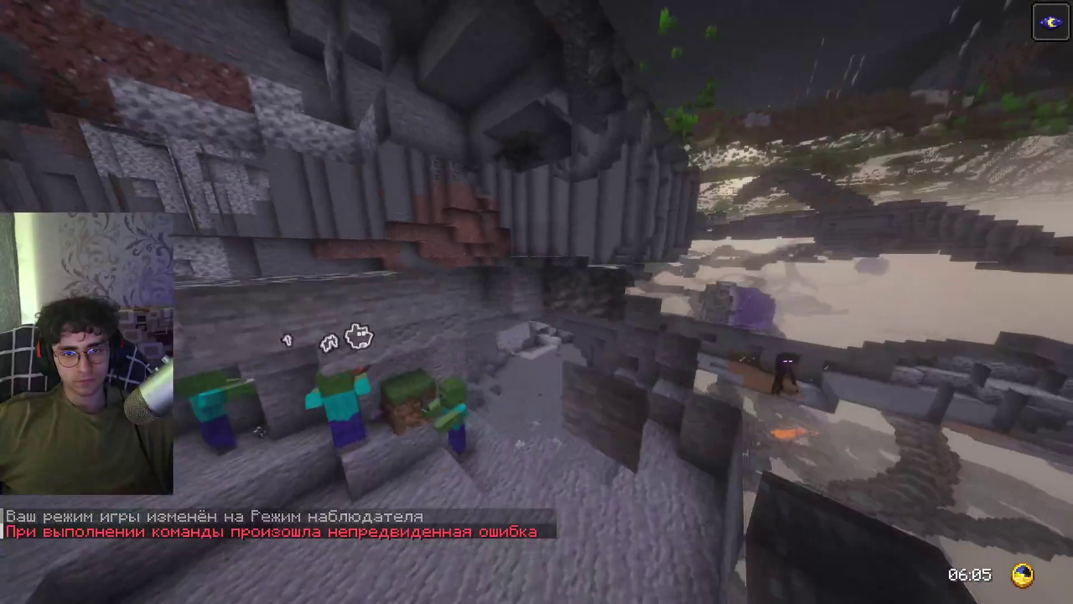
key(t)
key(Up)
key(Up)
key(Return)
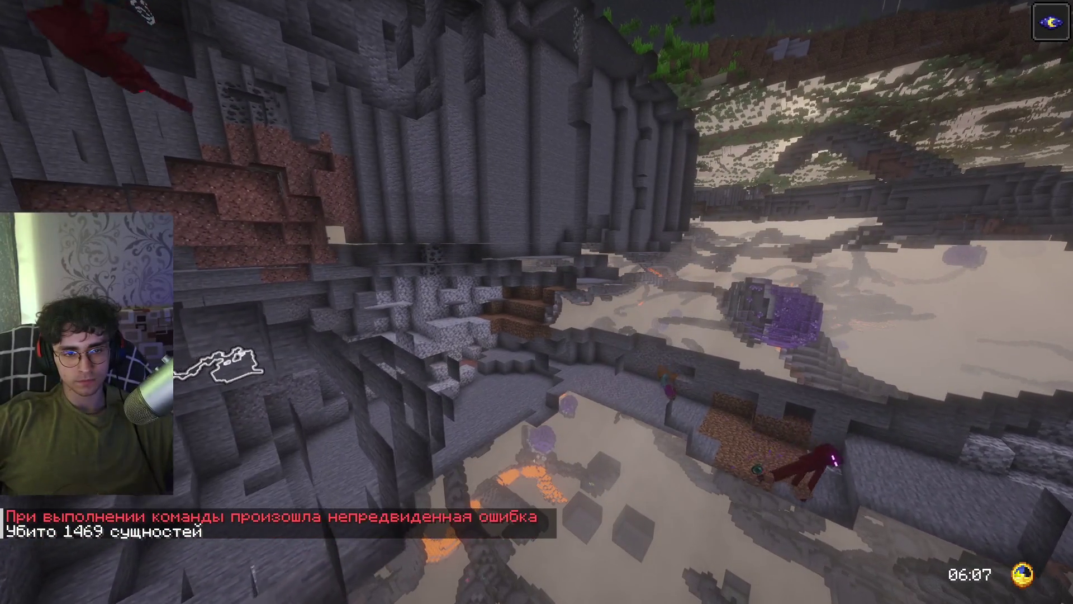
key(w)
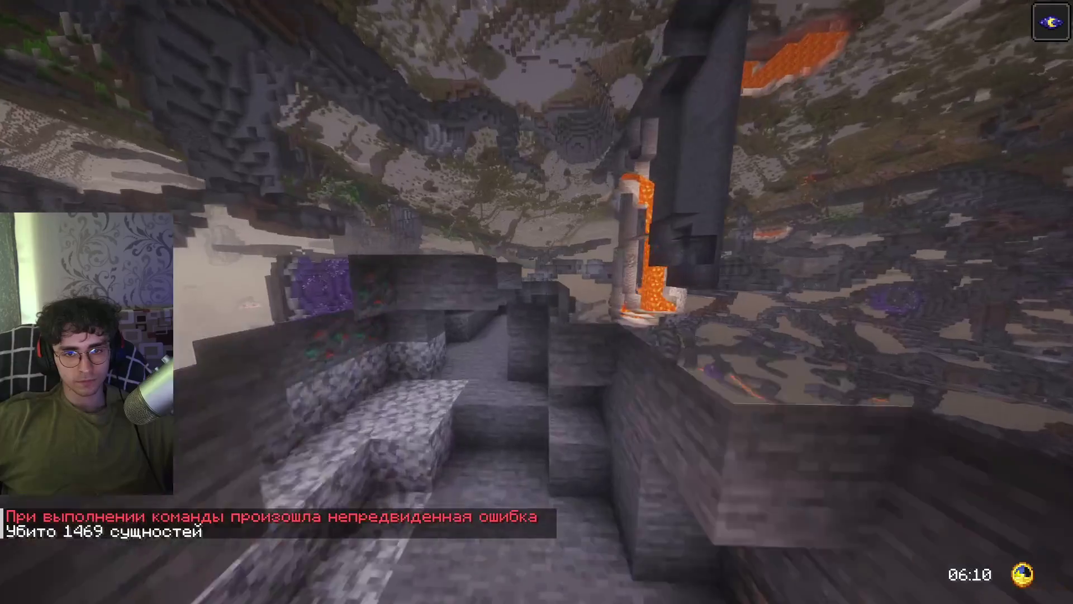
key(w)
key(F3+F4)
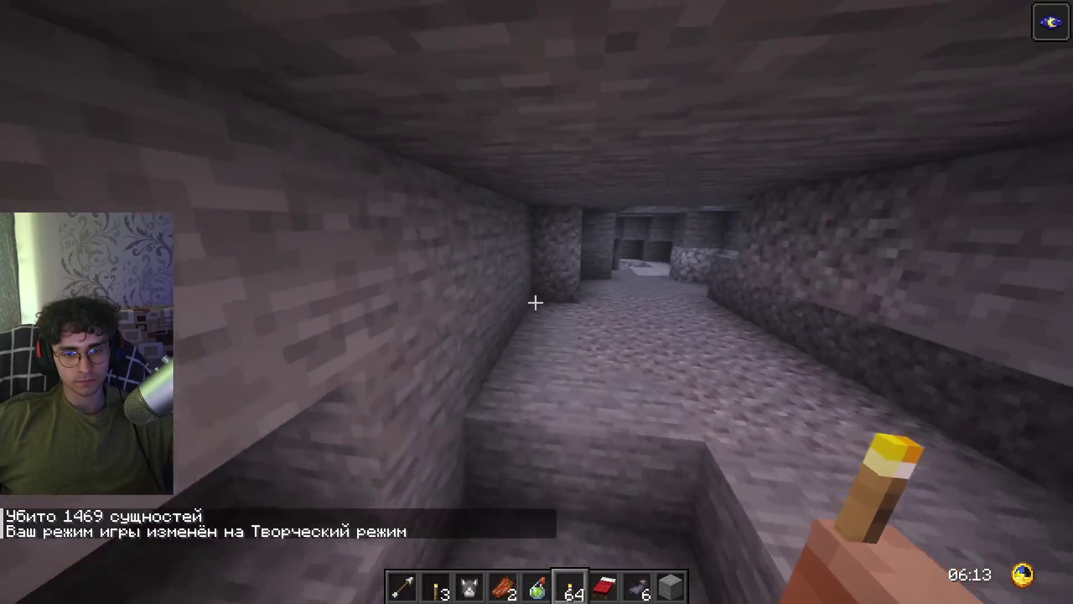
Throw a night-vision potion, place a red bed to set spawn, and place a torch.
key(5)
right_click(535, 303)
key(8)
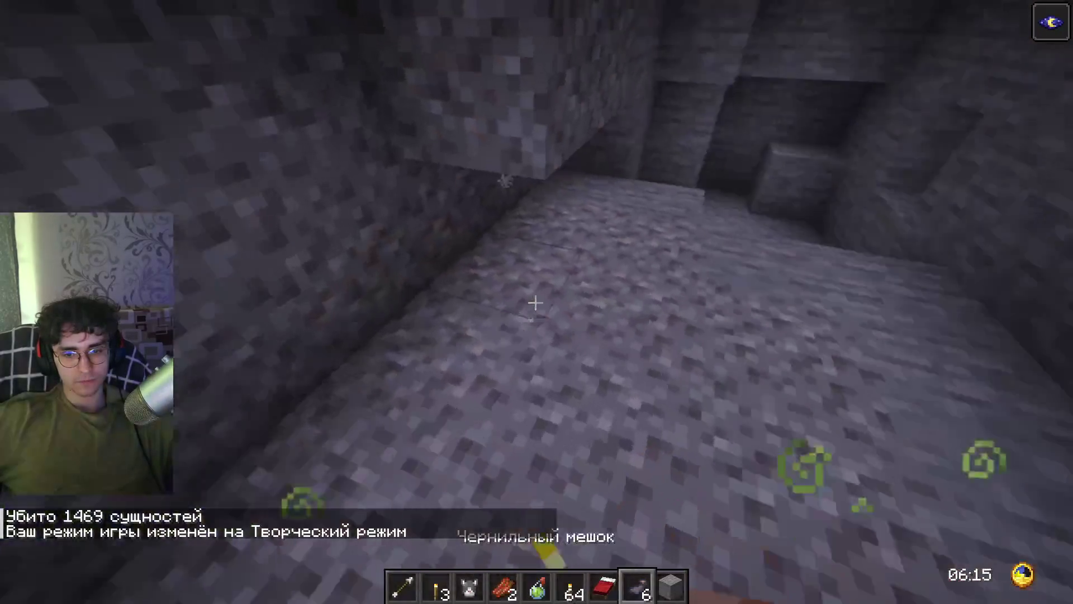
key(7)
right_click(535, 303)
right_click(535, 302)
key(6)
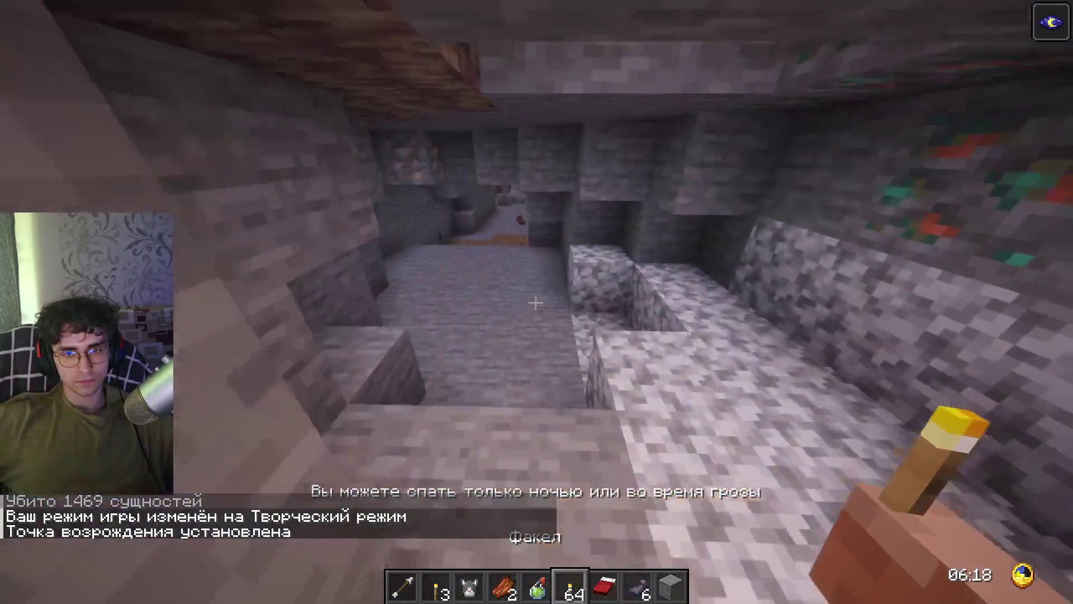
right_click(535, 302)
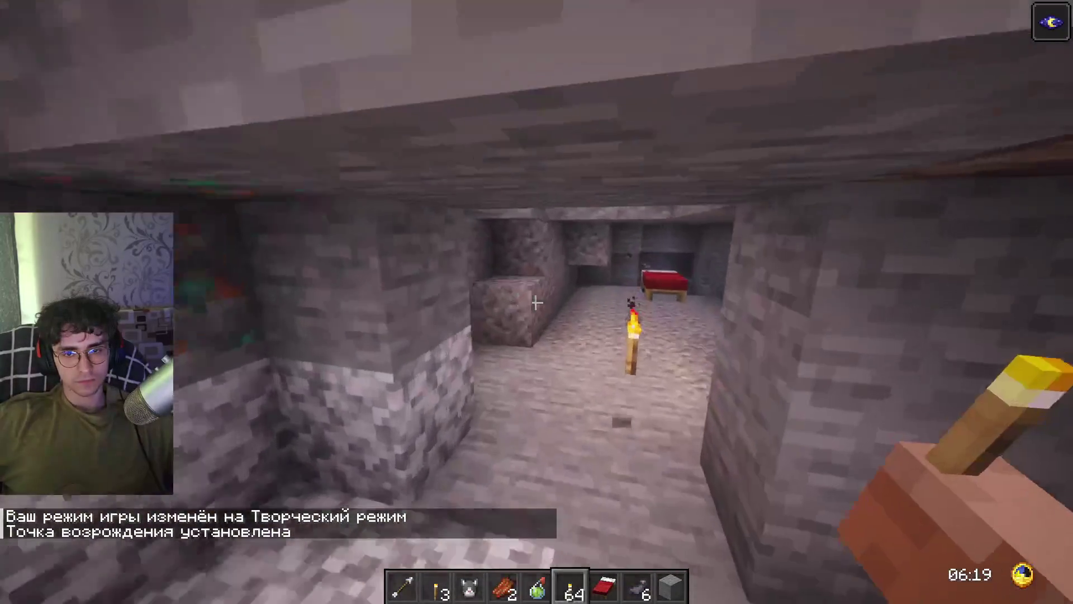
key(w)
Switch to Survival and run /nightsiege start twice, which returns an error, then leave the game.
key(F3+F4)
key(F4)
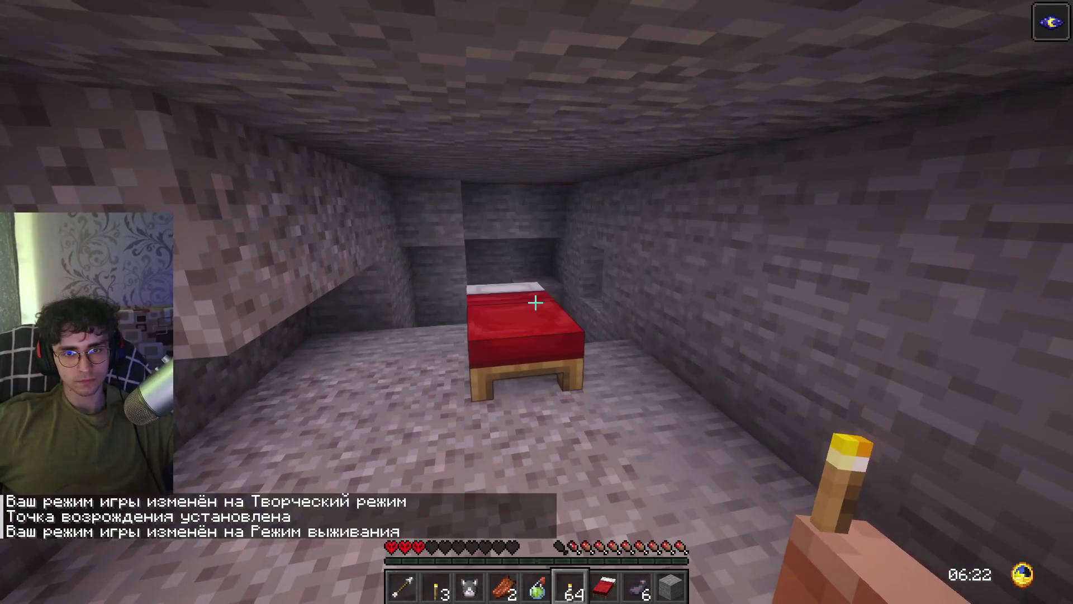
key(slash)
key(Up)
key(Up)
key(Up)
key(Return)
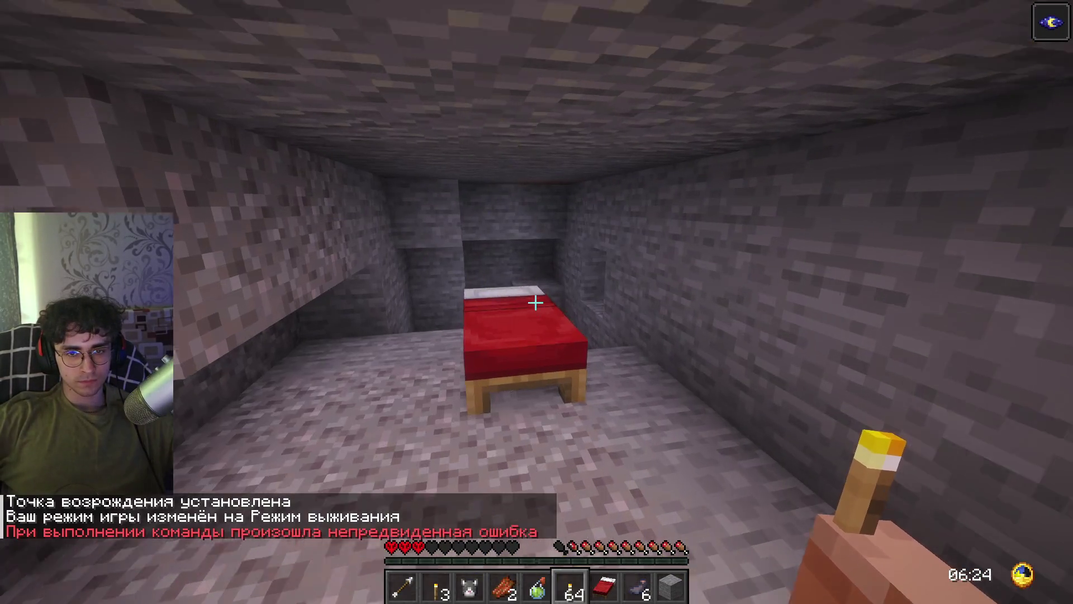
key(w)
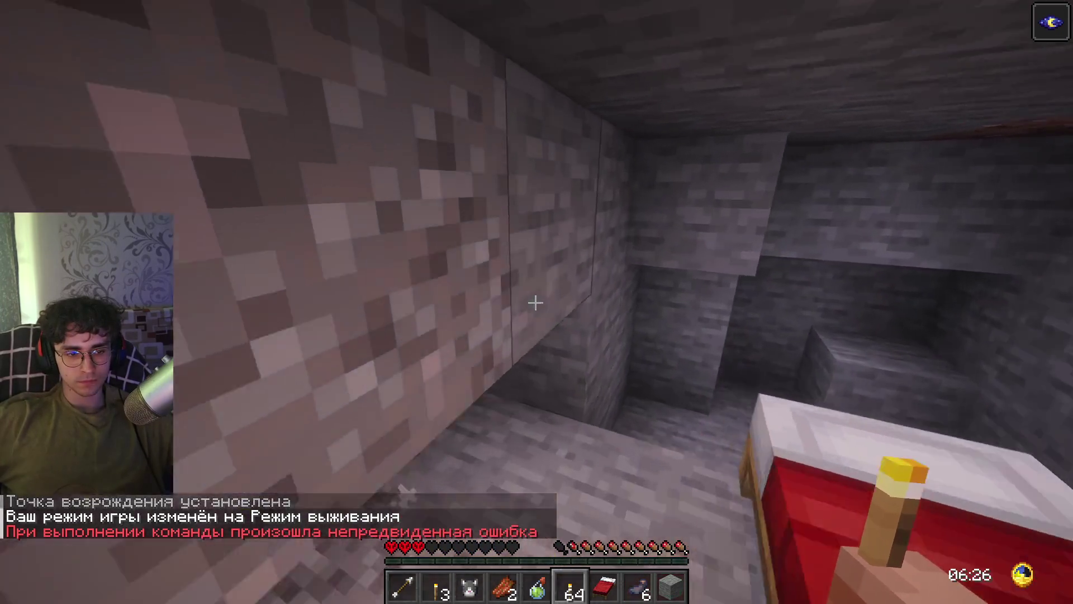
key(t)
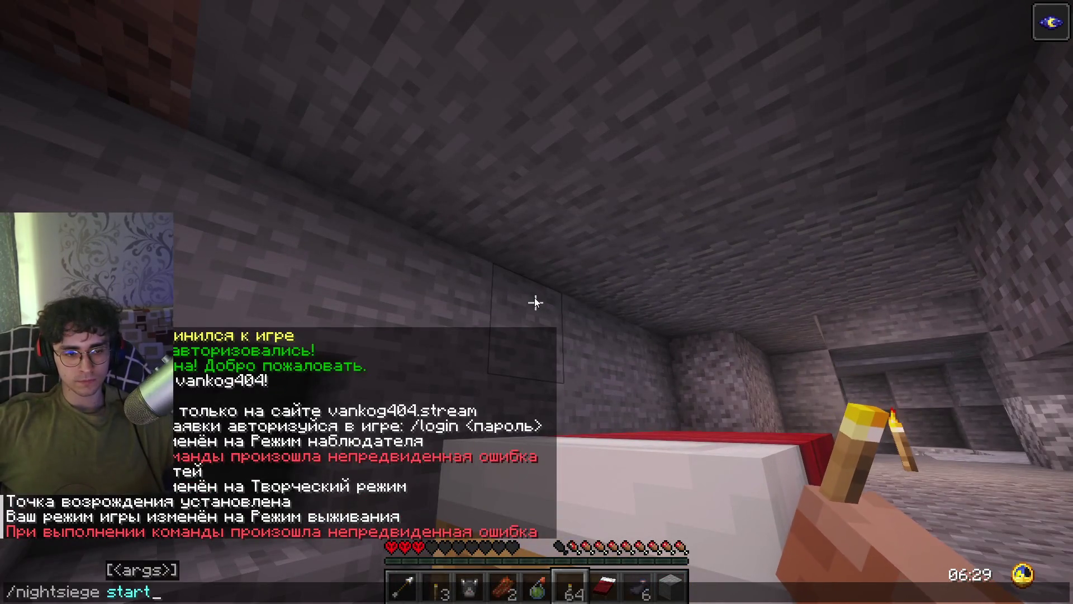
key(Return)
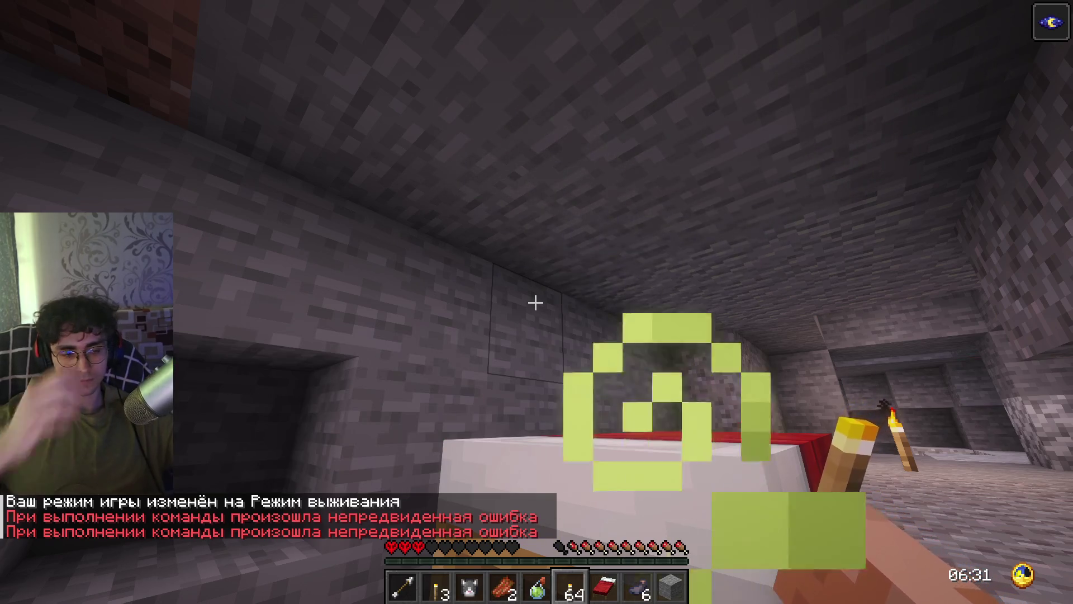
key(super)
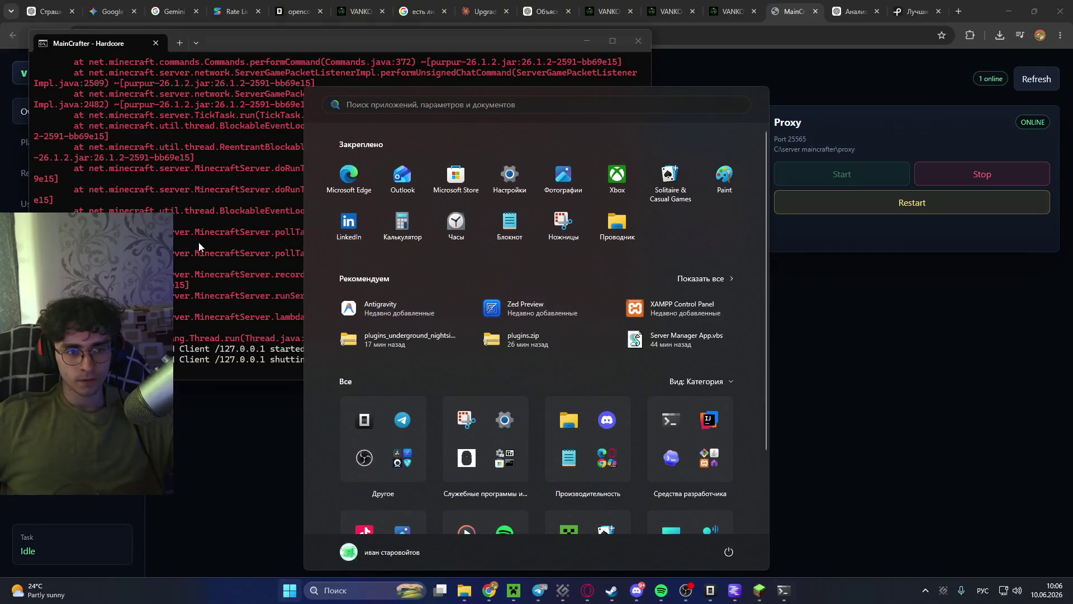
Copy the /nightsiege error and its Java stack trace from the Hardcore server console.
click(219, 264)
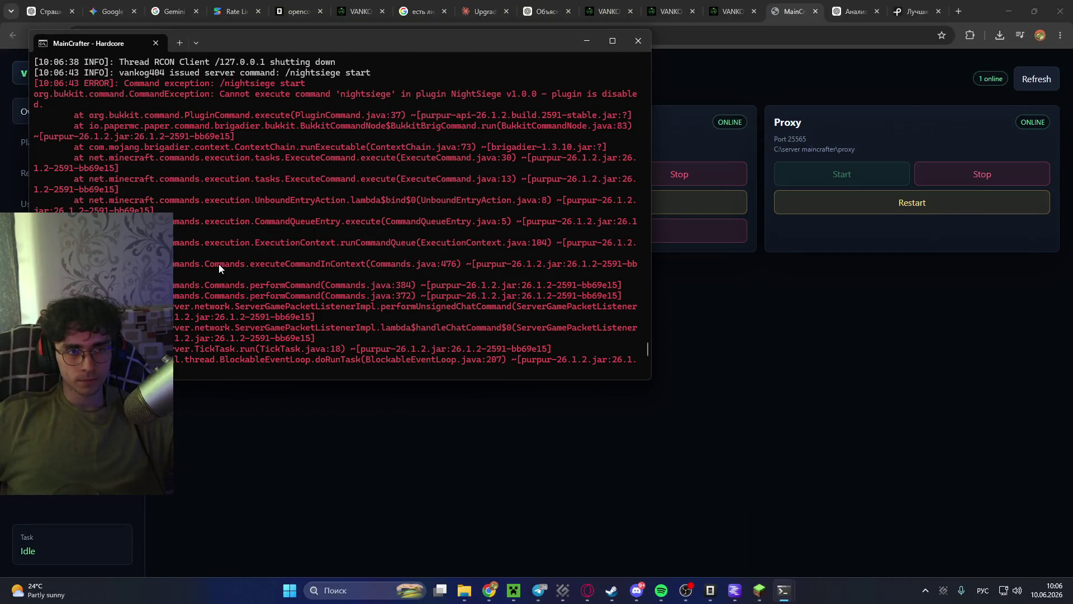
mouse_move(35, 82)
mouse_down()
mouse_move(203, 180)
mouse_move(387, 363)
mouse_up()
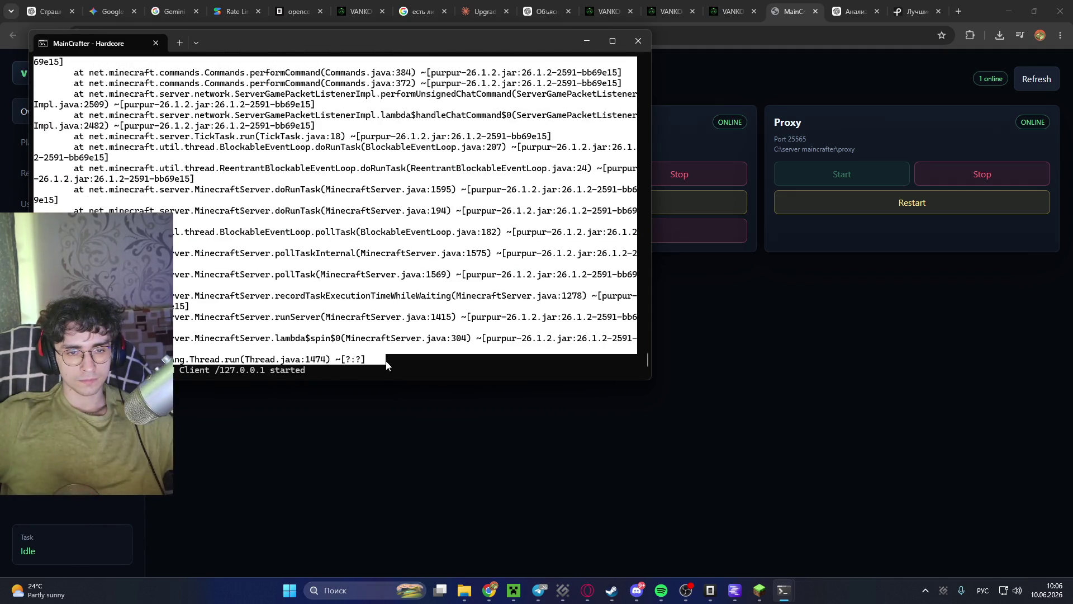
key(ctrl+c)
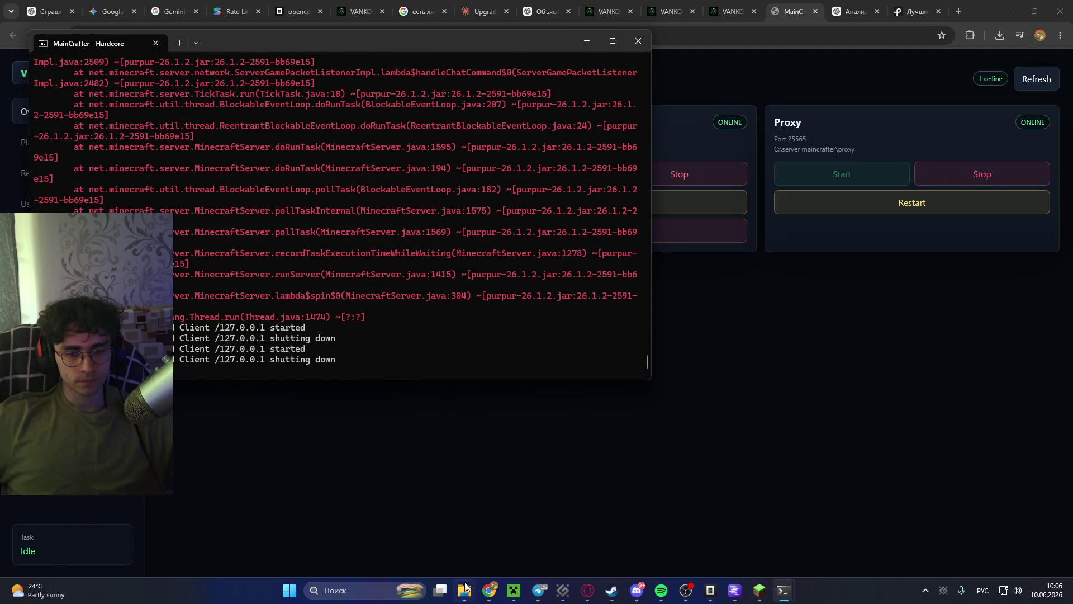
mouse_move(465, 587)
mouse_move(509, 543)
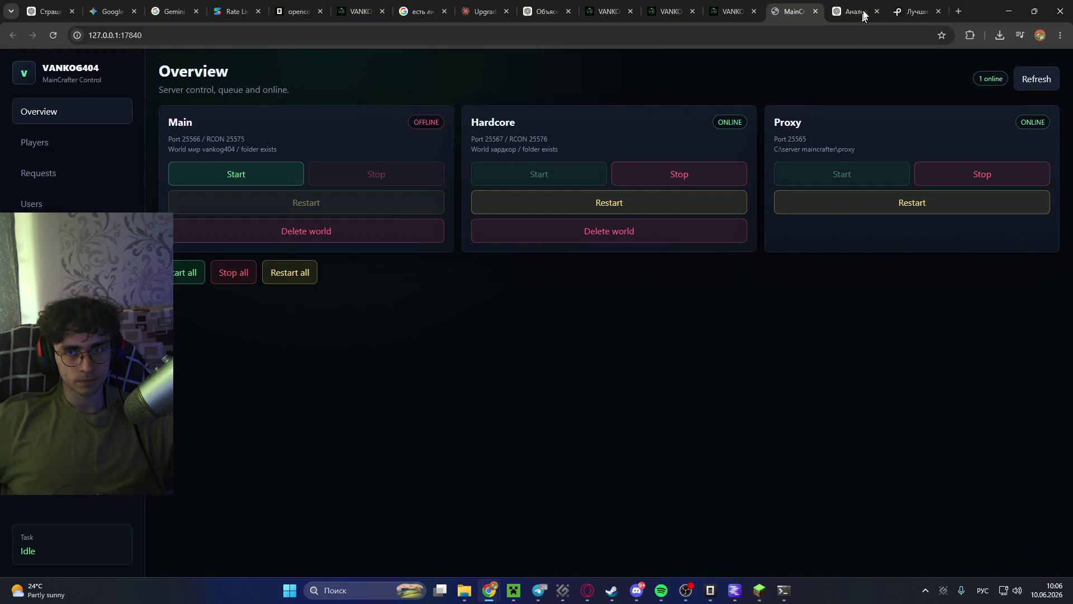
Paste the copied NightSiege stack trace into the ChatGPT message box and send it.
click(840, 4)
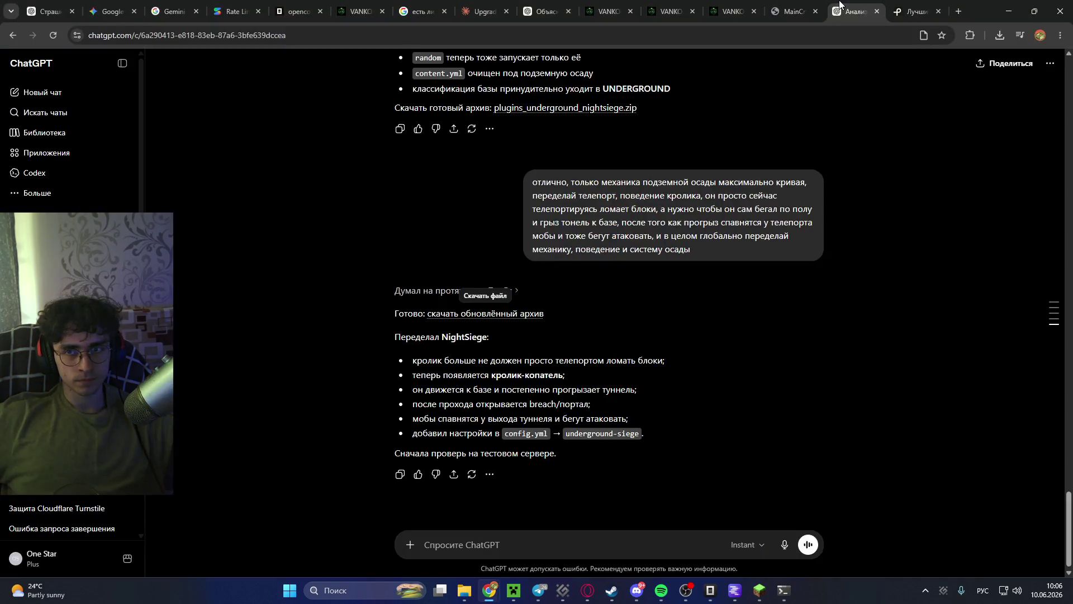
click(525, 543)
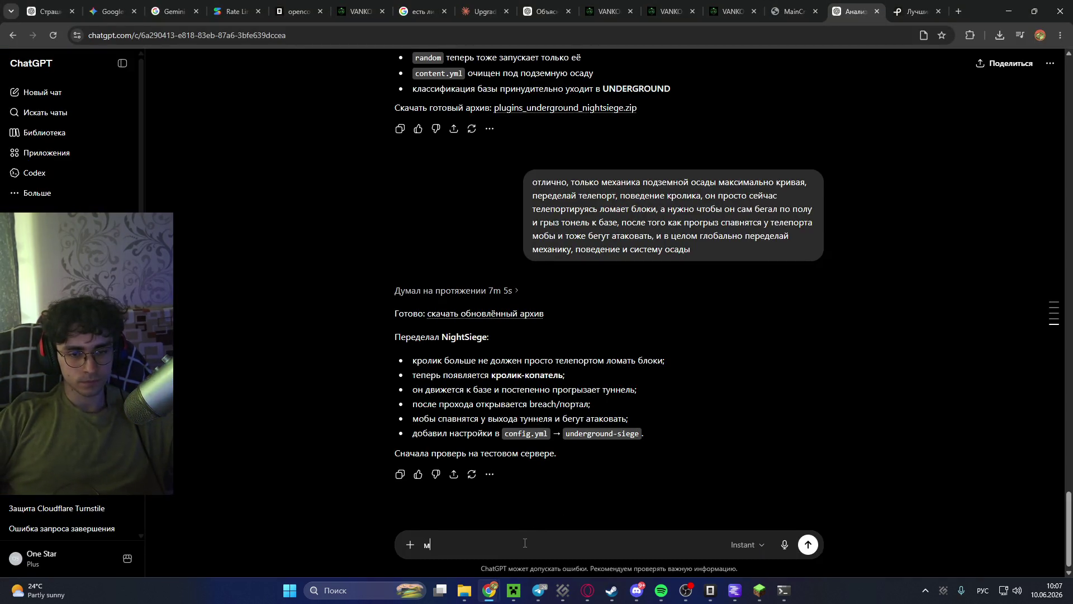
key(ctrl+v)
key(Return)
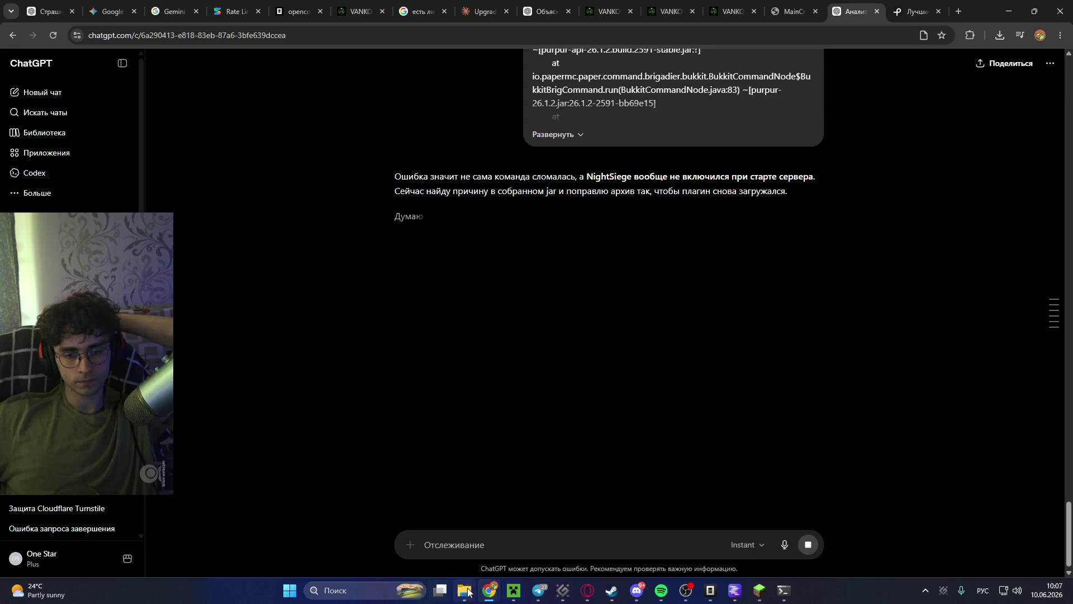
Bring up the archive's Explorer window, go up to Новый том (F:), then return to ChatGPT.
mouse_move(464, 590)
click(503, 529)
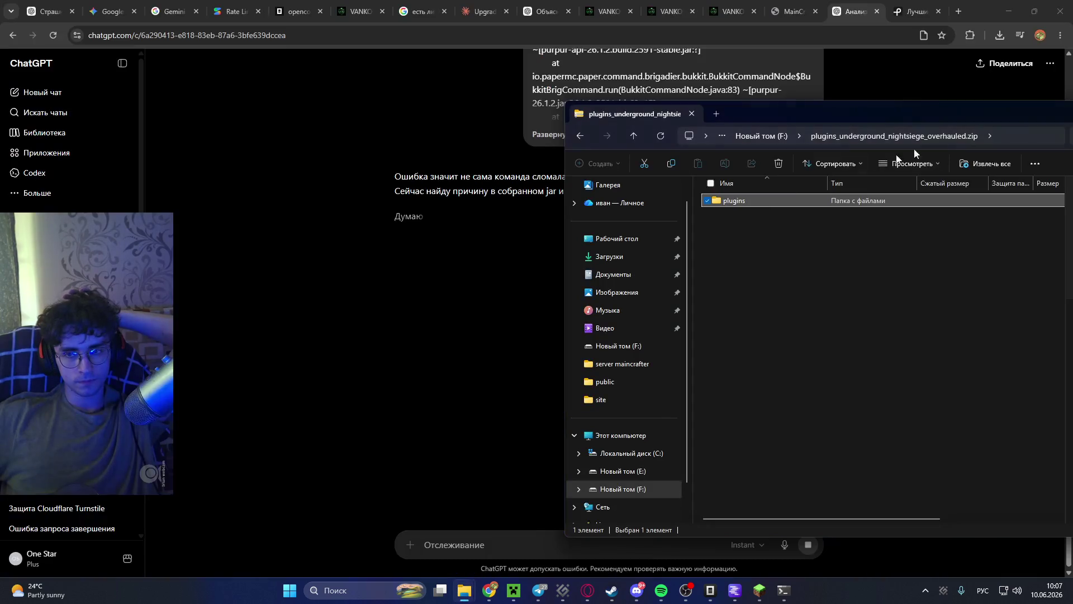
click(762, 136)
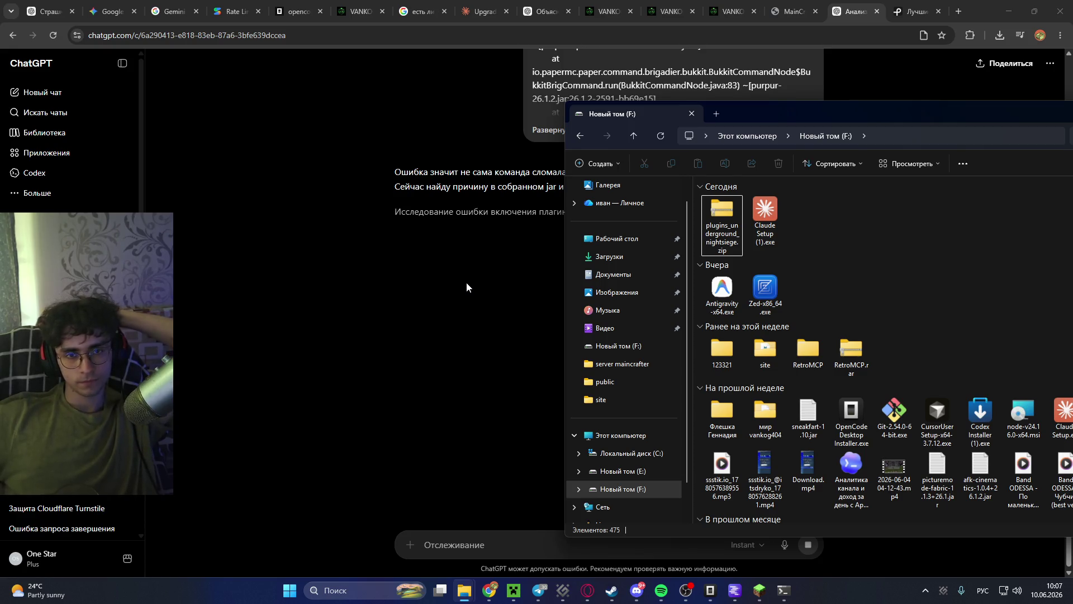
click(466, 282)
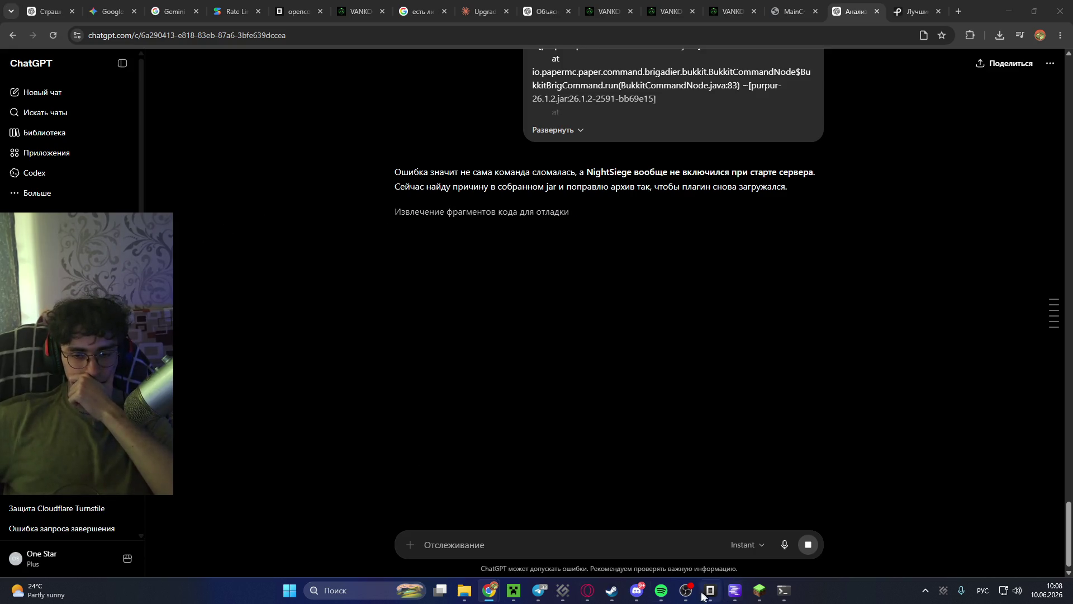
Check the новости channel of the TUVASTIK'S NEST Discord server, then return to ChatGPT.
mouse_move(648, 592)
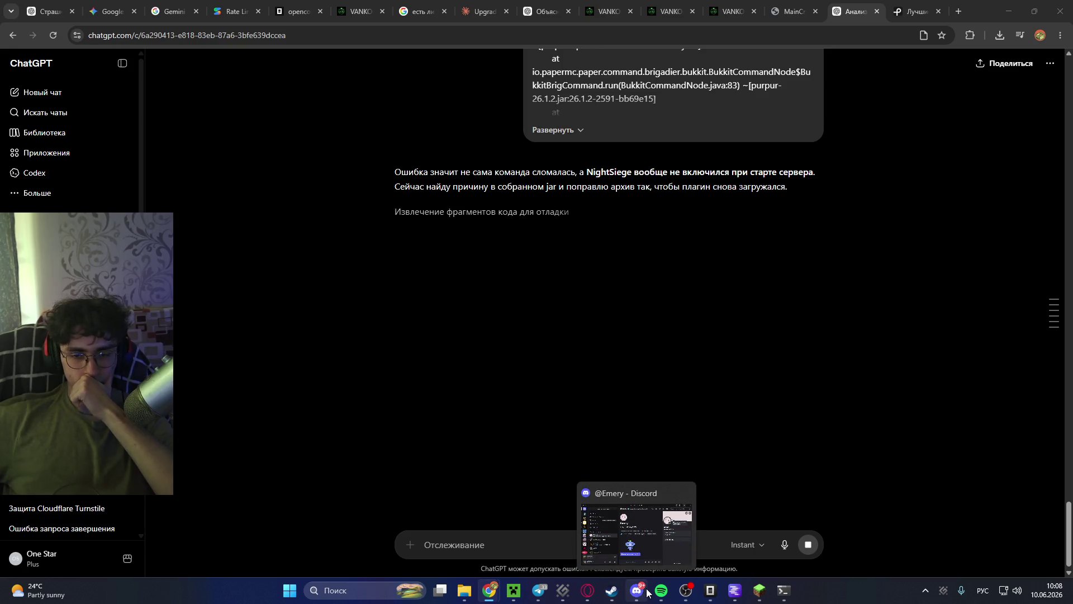
mouse_move(616, 543)
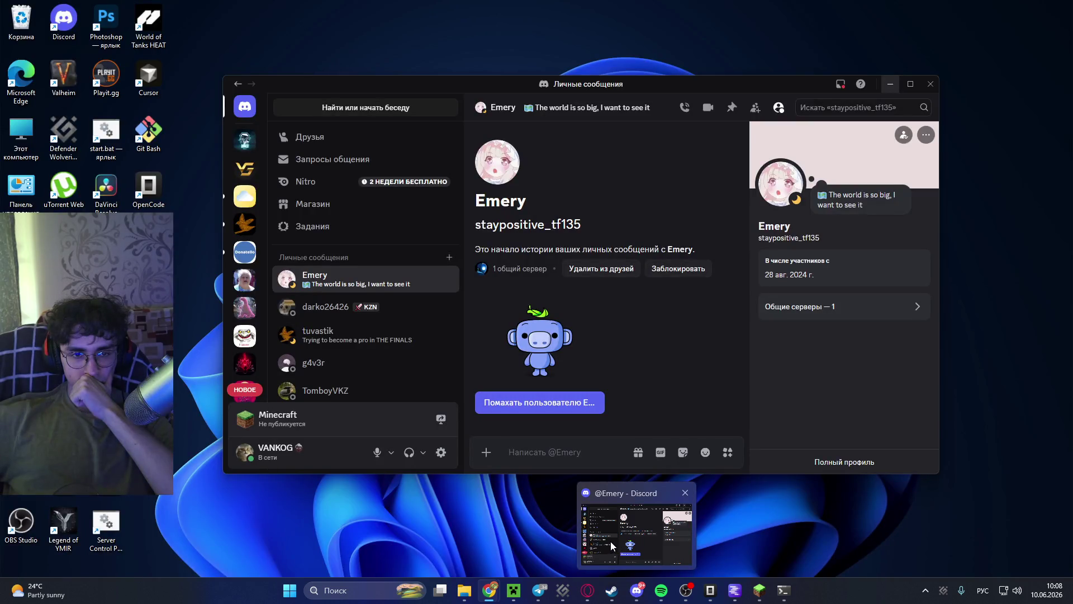
click(611, 541)
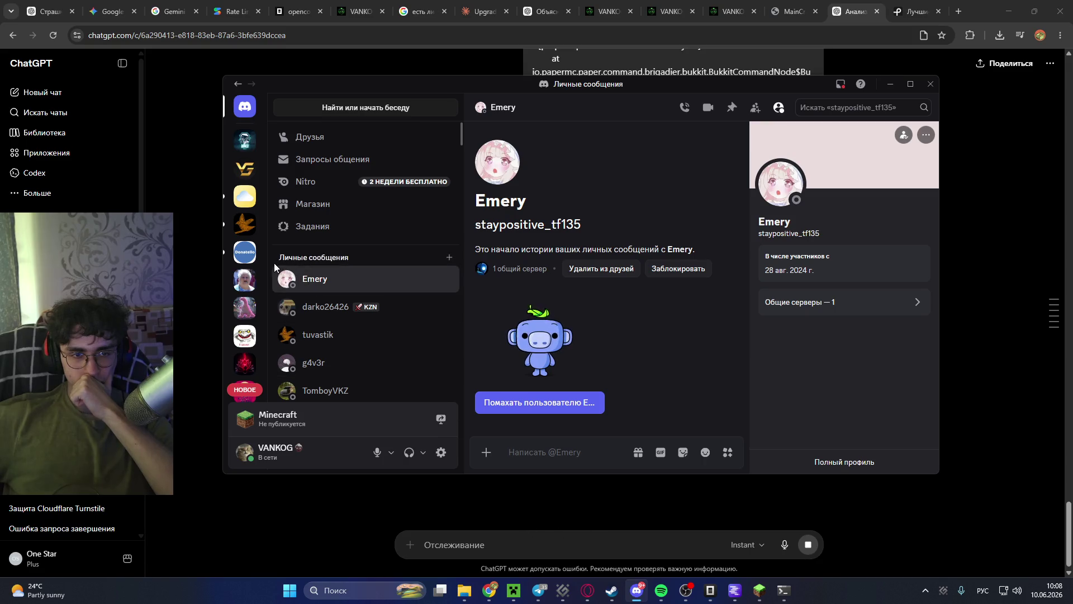
click(243, 224)
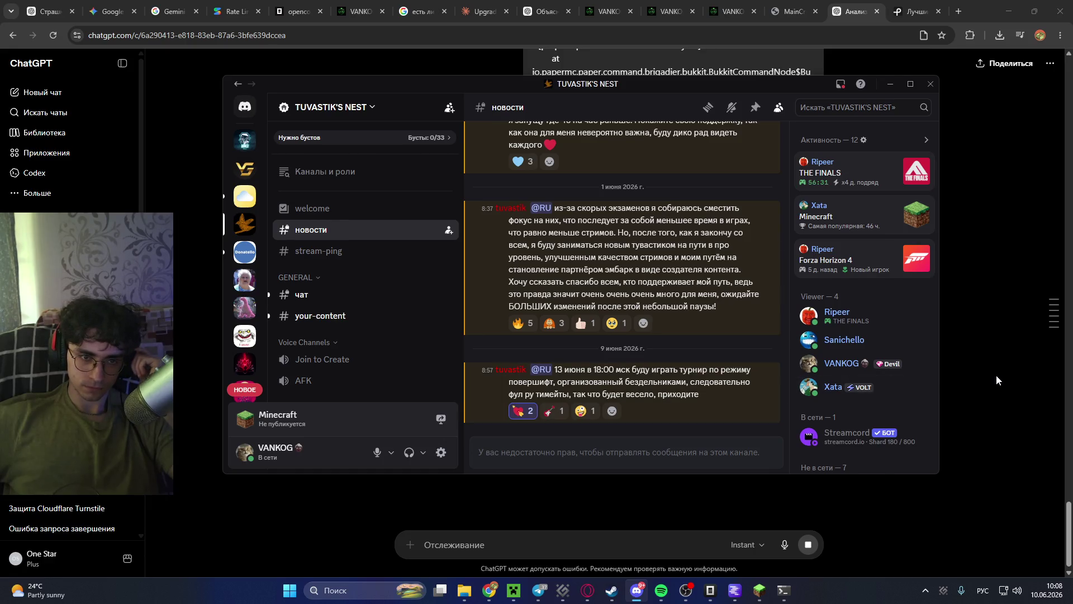
mouse_move(569, 416)
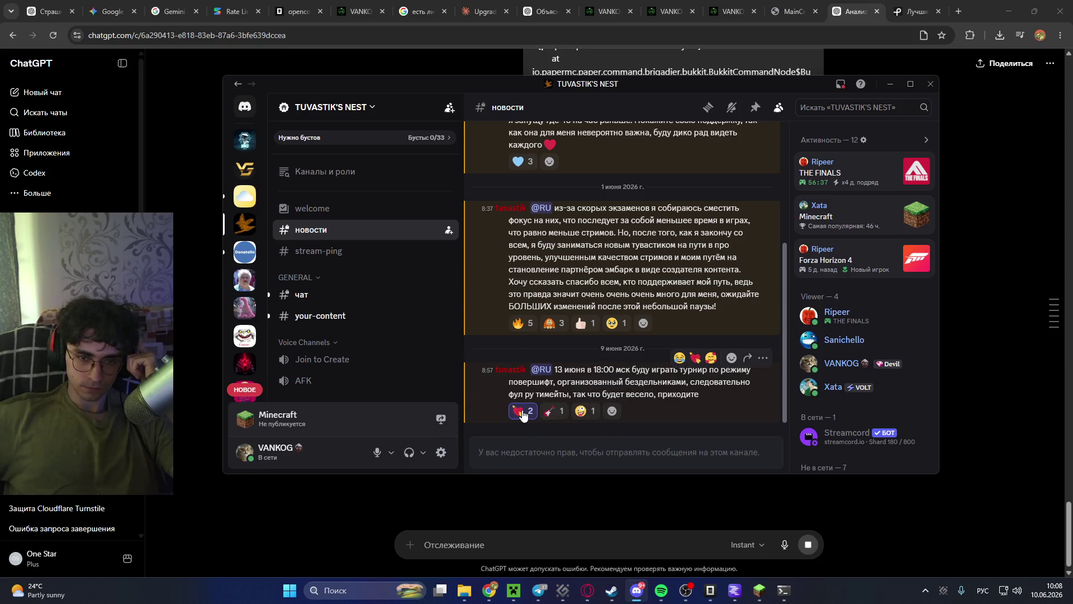
mouse_move(523, 415)
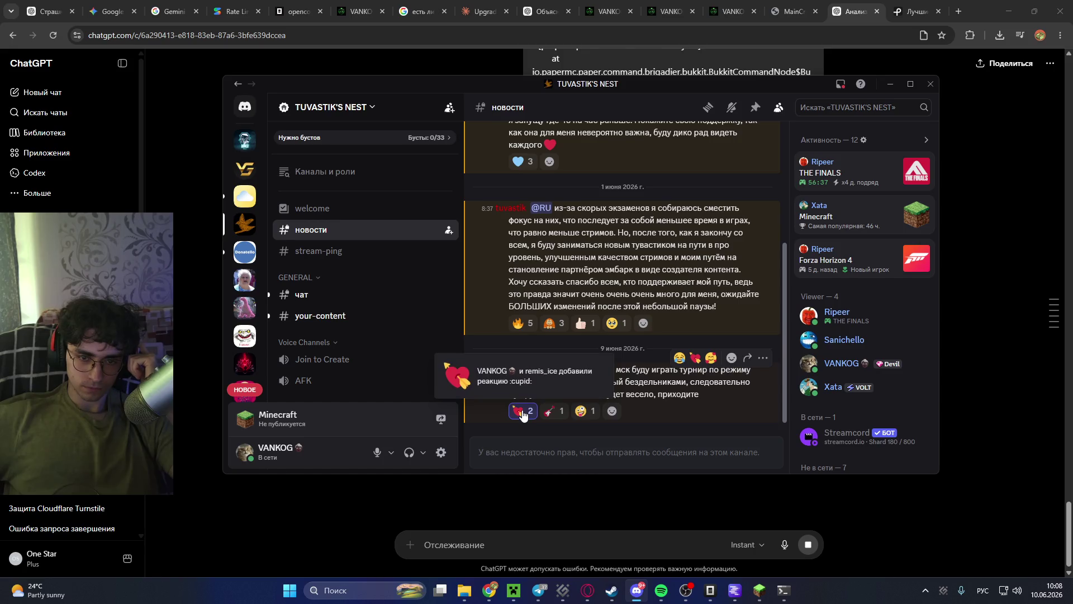
click(464, 501)
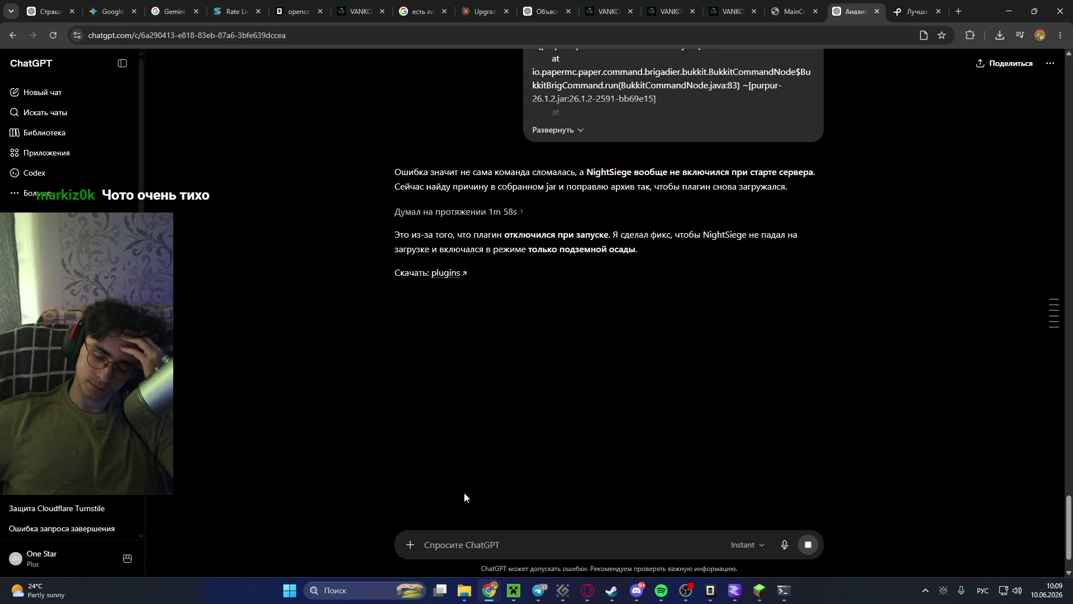
Leave ChatGPT and switch over to the paused Minecraft game.
click(759, 590)
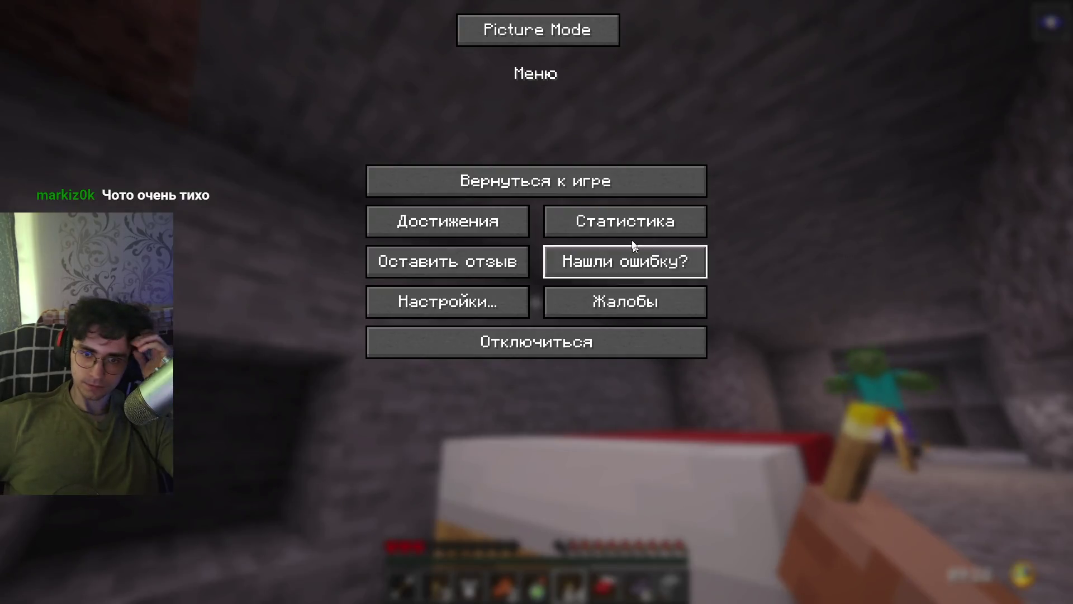
Resume Minecraft, switch to Creative, and run /kill @e[type=!player] to clear all mobs.
click(537, 180)
key(F3+F4)
key(F4)
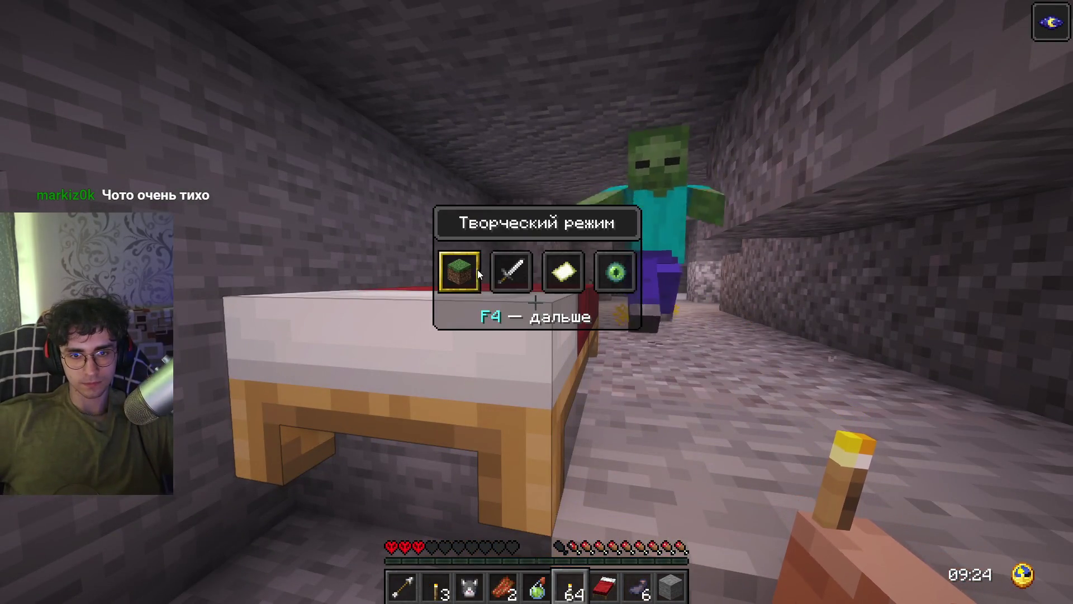
text(t/kill @e[type=!player])
key(Return)
Put enchanted golden apples in the hotbar and eat two, switching back to Survival between them.
key(e)
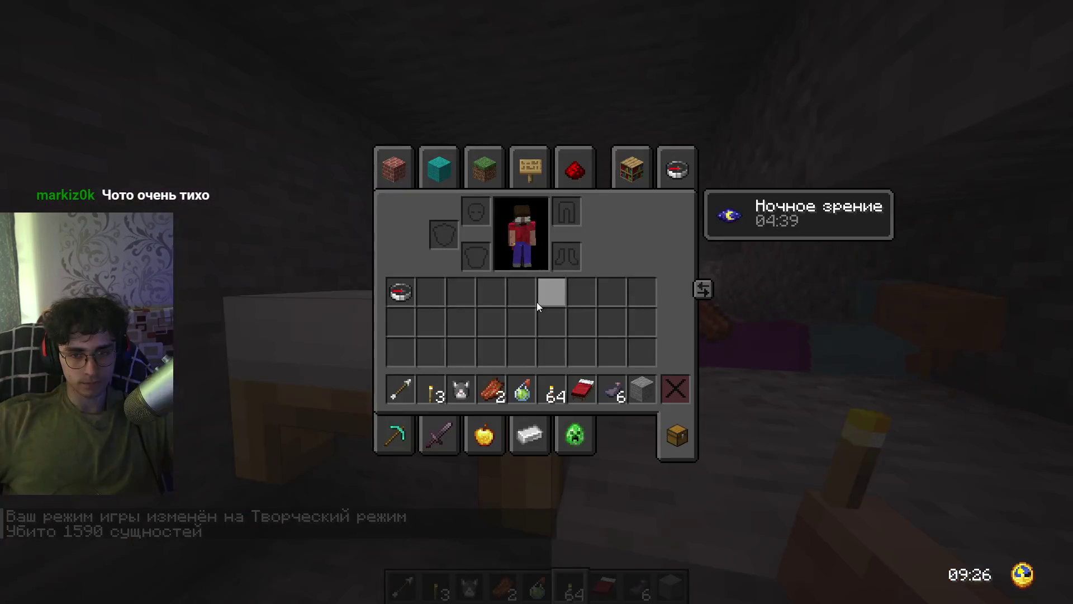
click(484, 435)
click(459, 230)
click(678, 435)
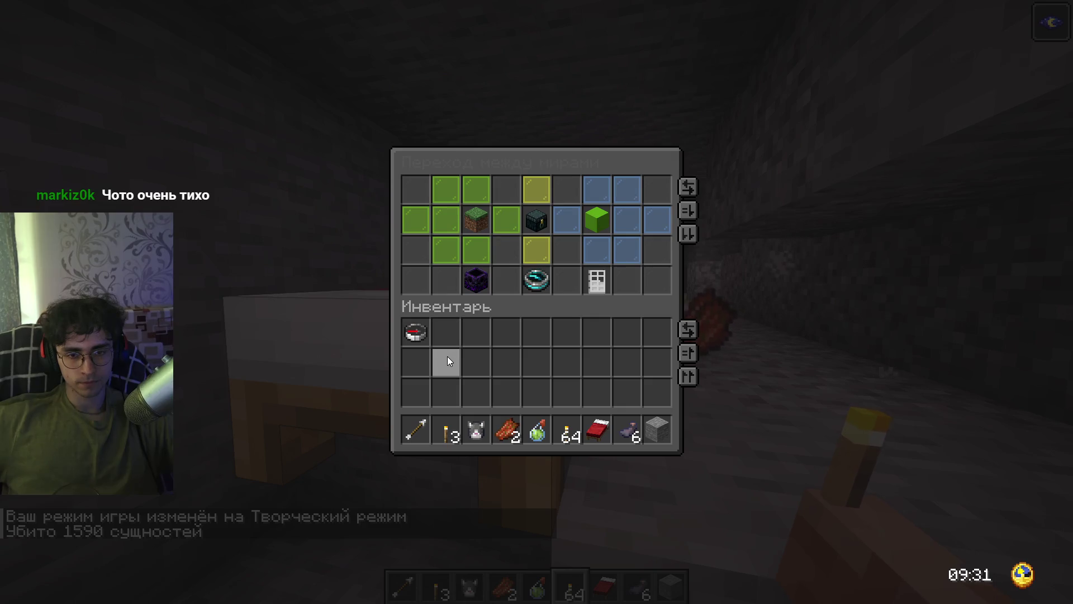
key(e)
key(e)
click(461, 229)
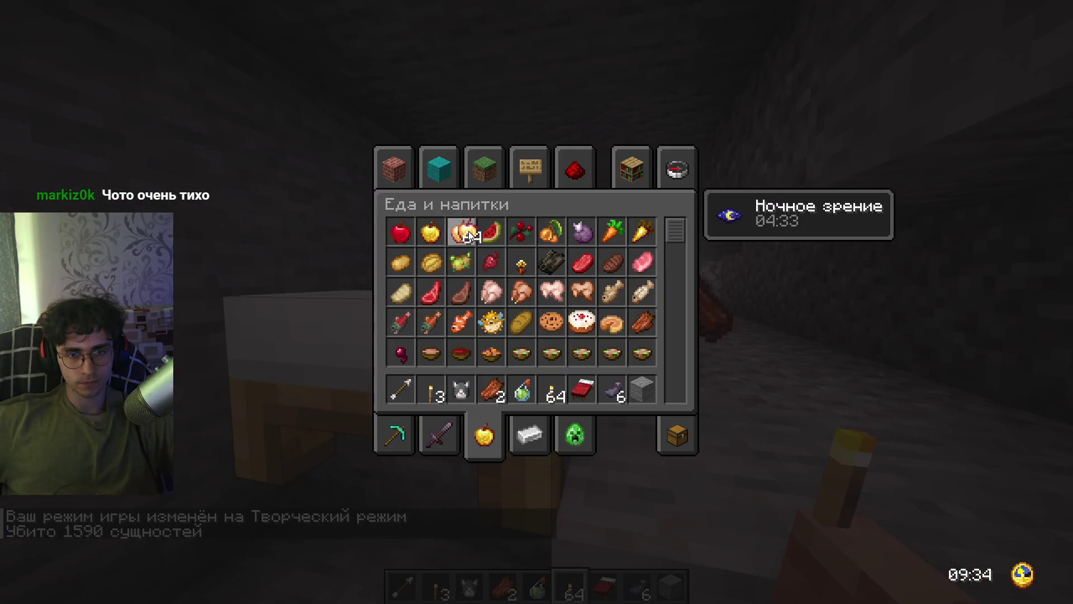
click(461, 388)
key(e)
scroll(537, 302, up, 3)
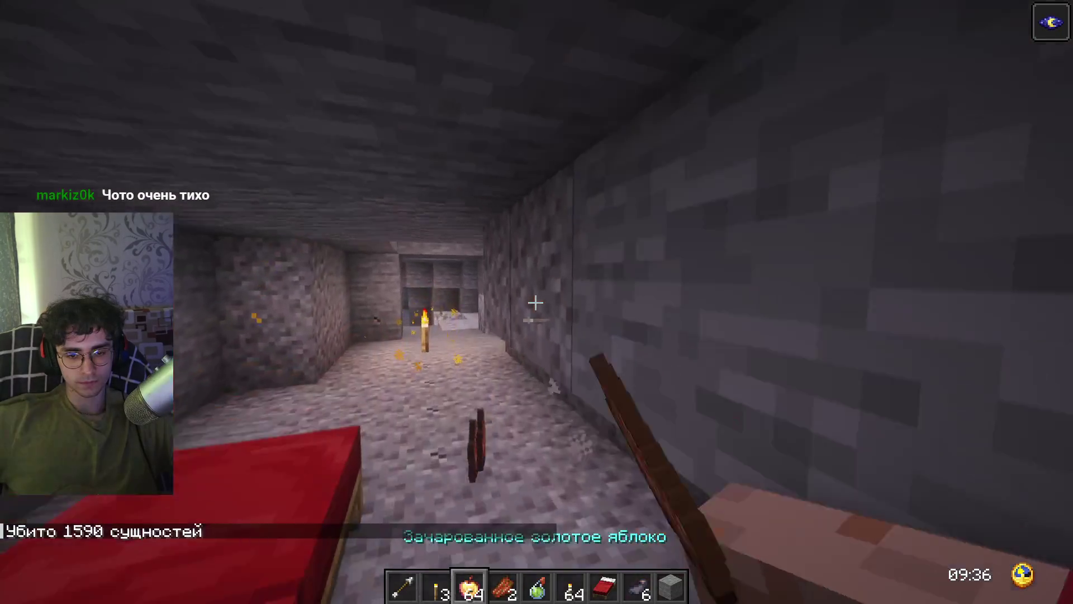
right_click(535, 303)
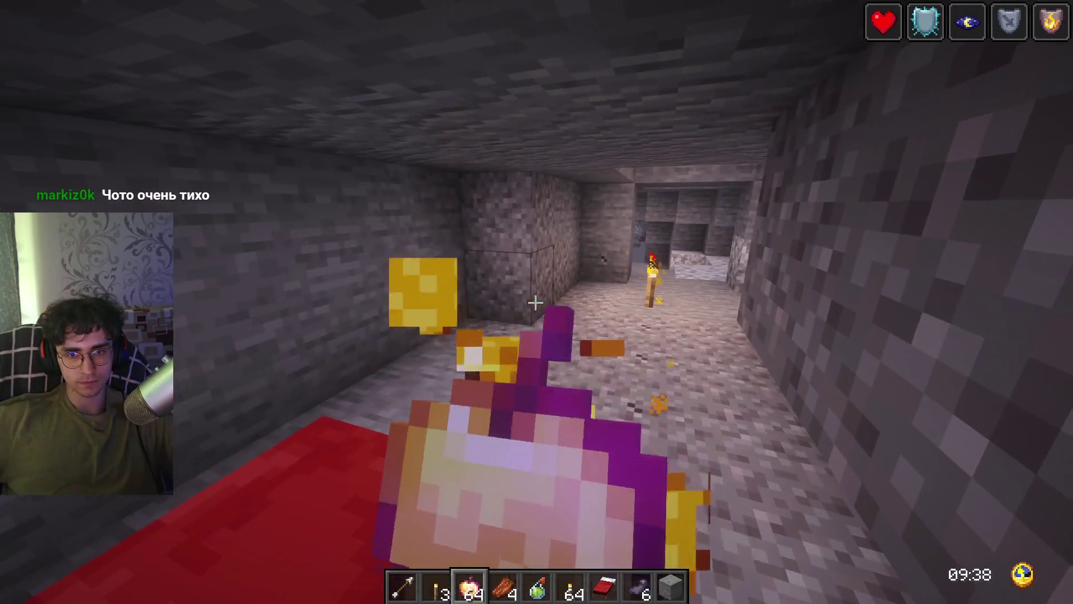
key(F3+F4)
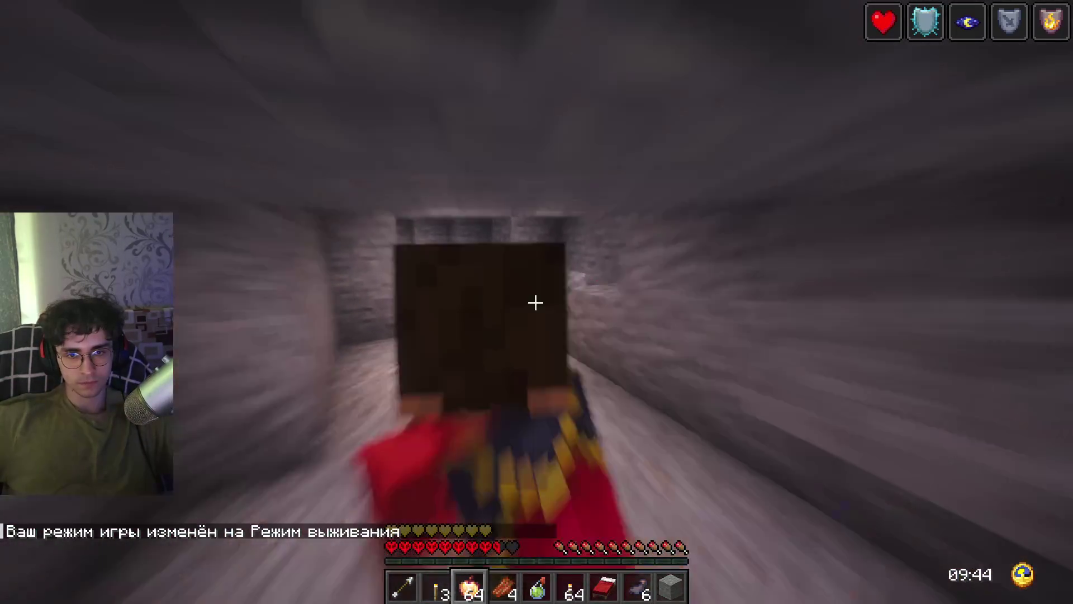
right_click(536, 304)
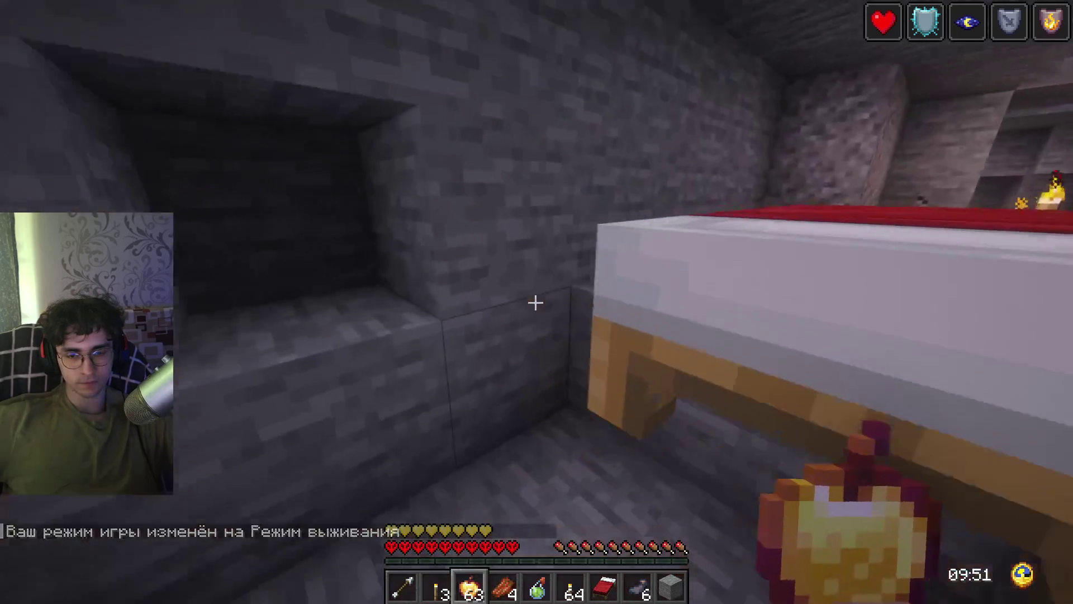
Return to Creative, kill the remaining spider, and place torches along the cave corridor.
key(w)
key(w)
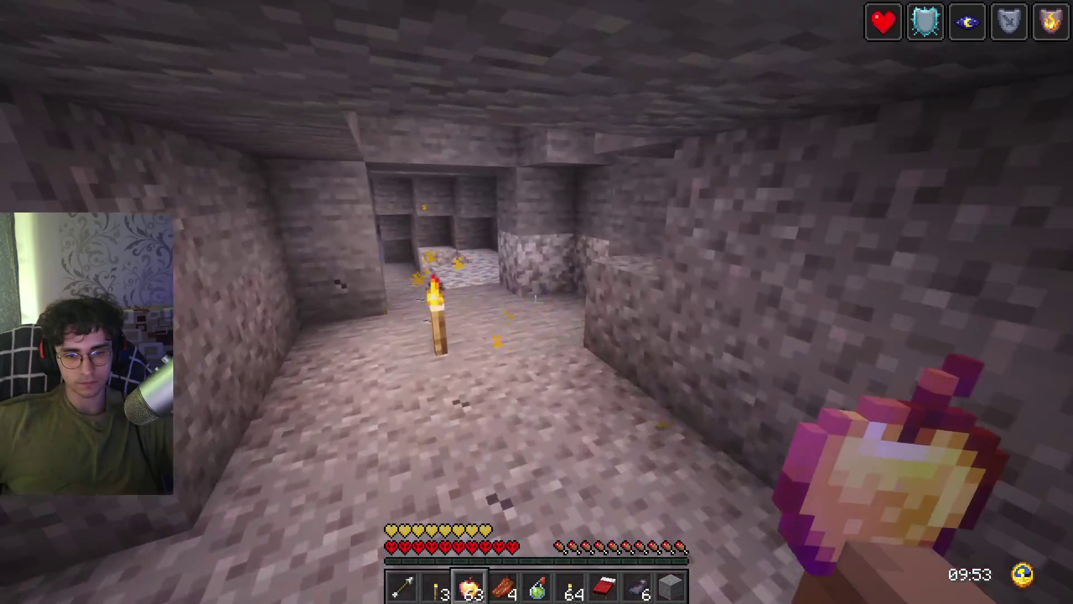
key(F3+F4)
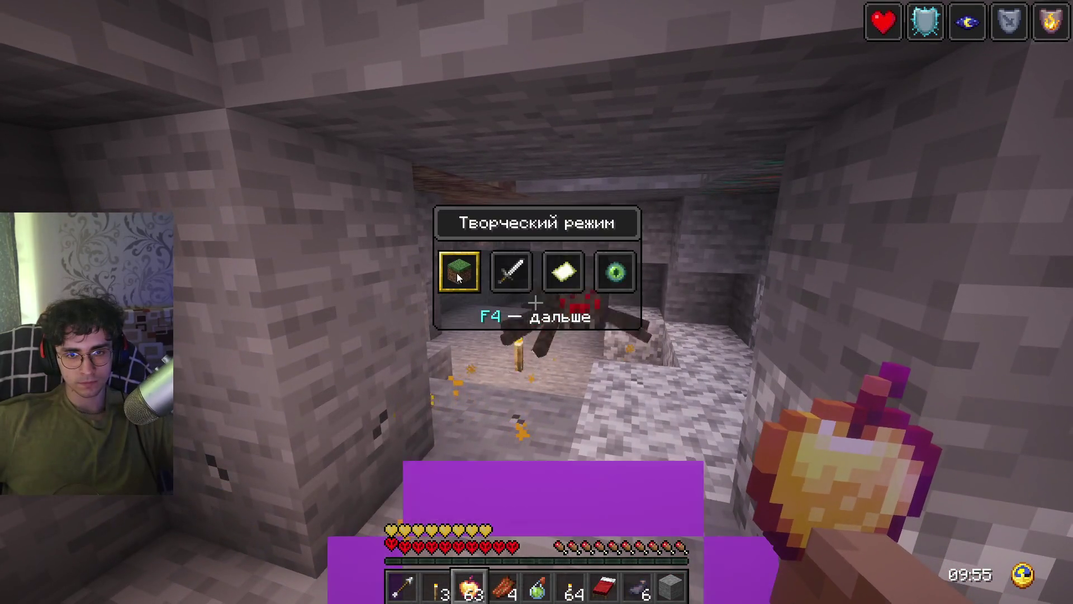
key(t)
key(Escape)
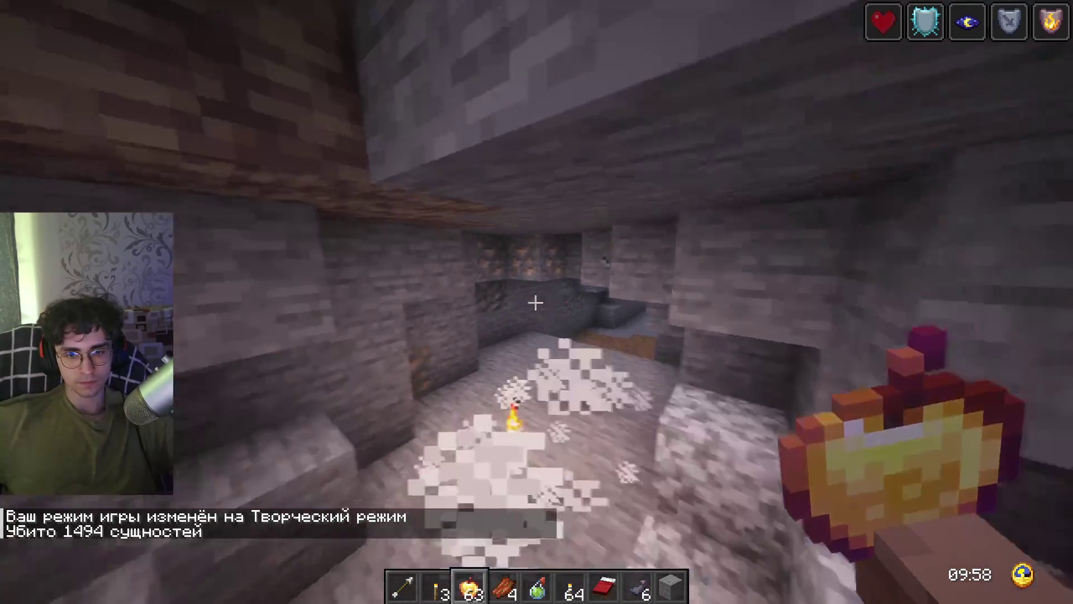
key(6)
right_click(536, 303)
key(w)
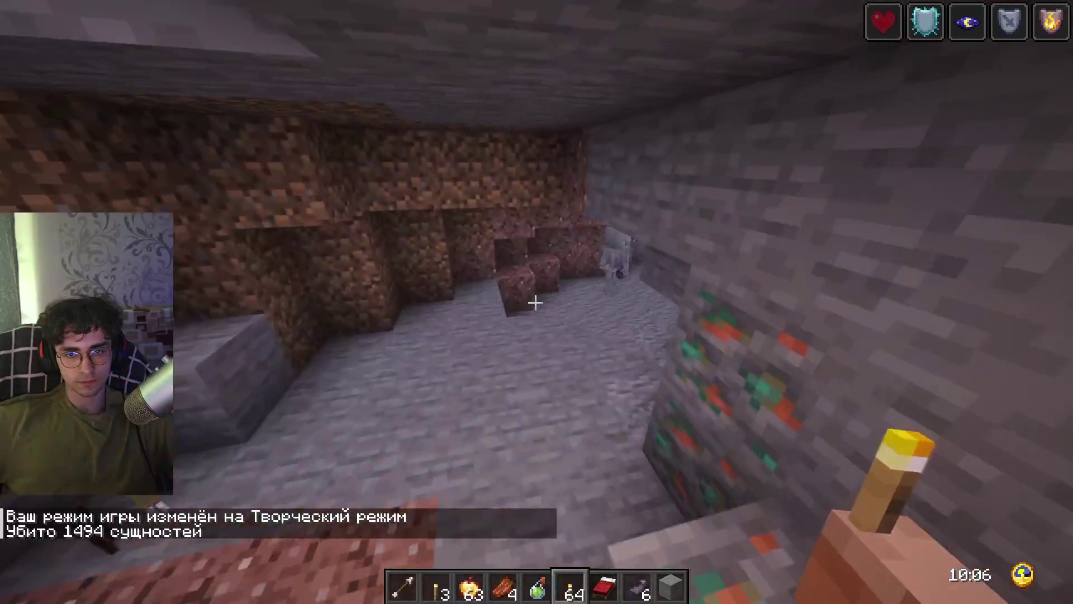
right_click(537, 302)
Walk through the stone cave and tunnels to the red bed, try to sleep, then pause.
key(w)
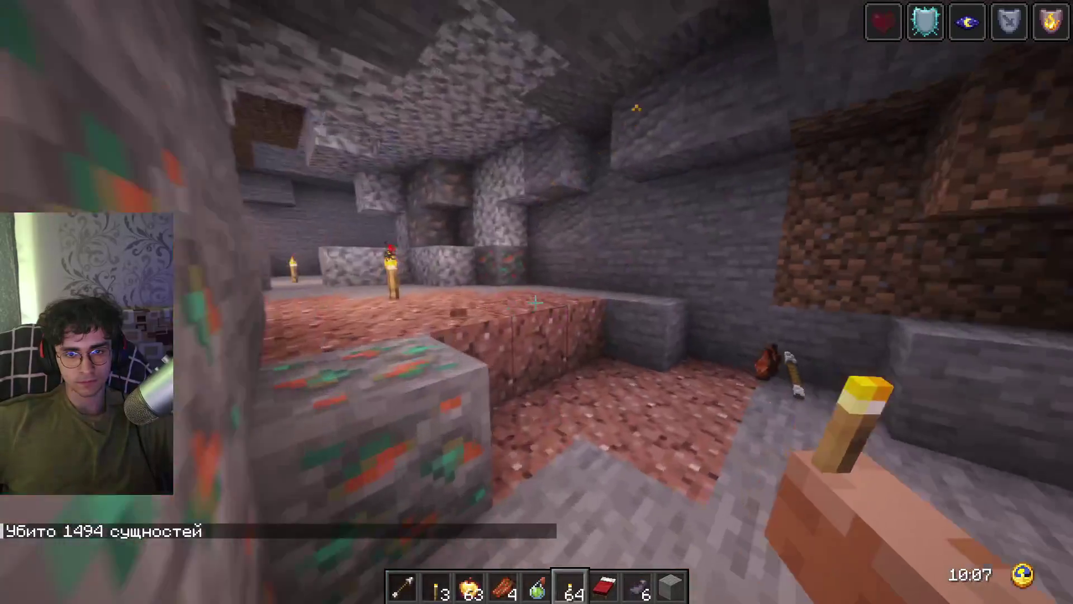
key(w)
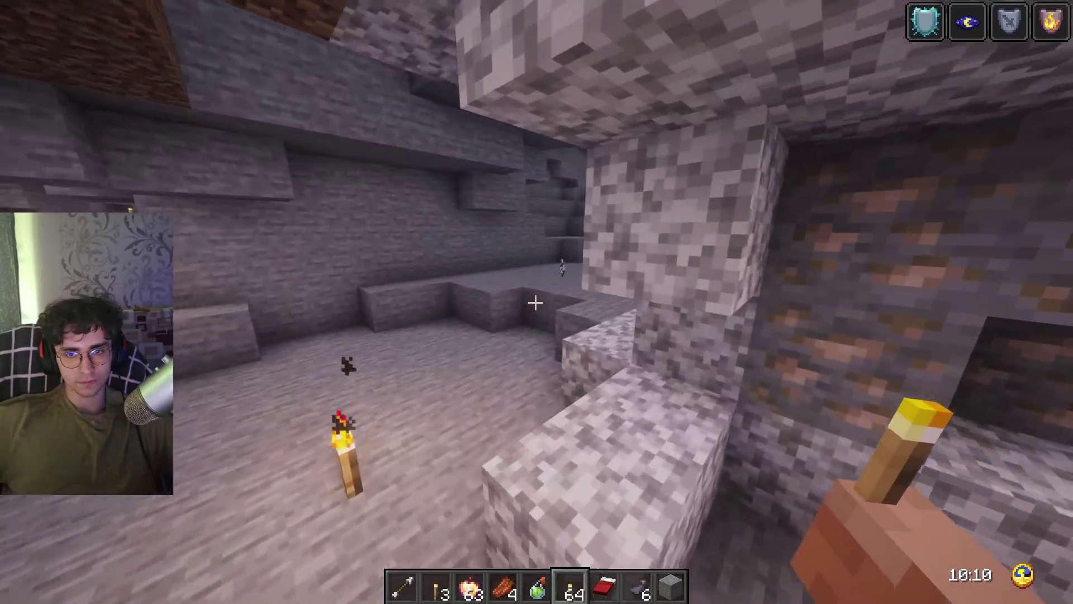
key(w)
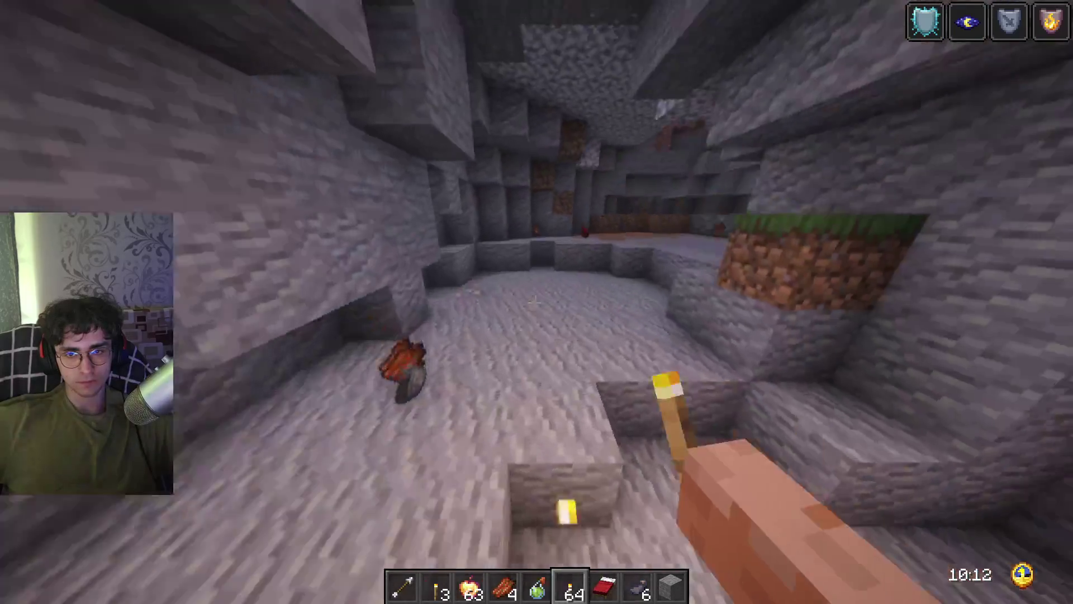
key(w)
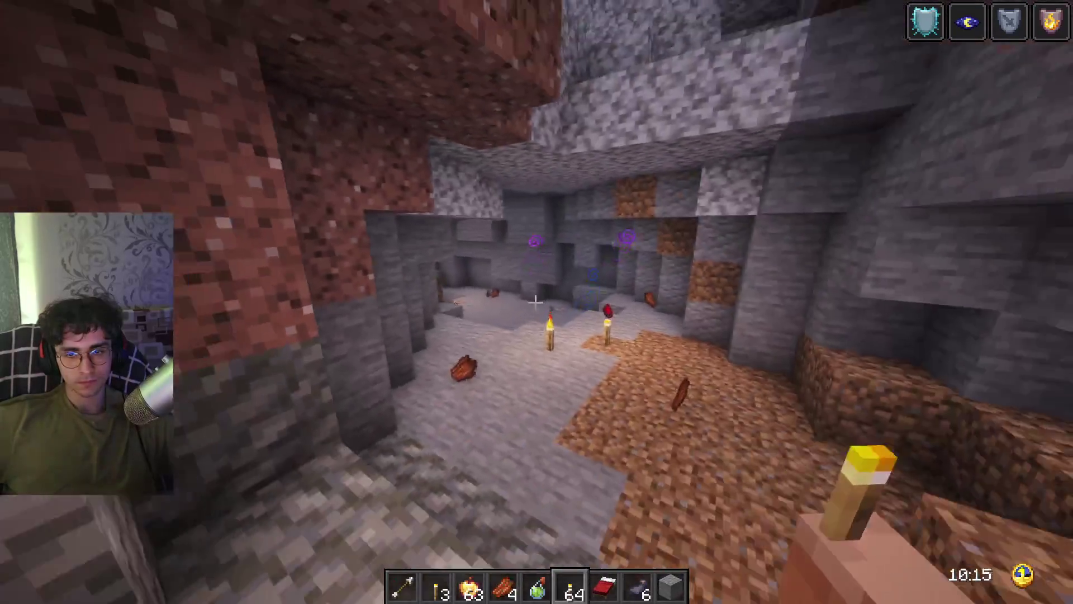
key(w)
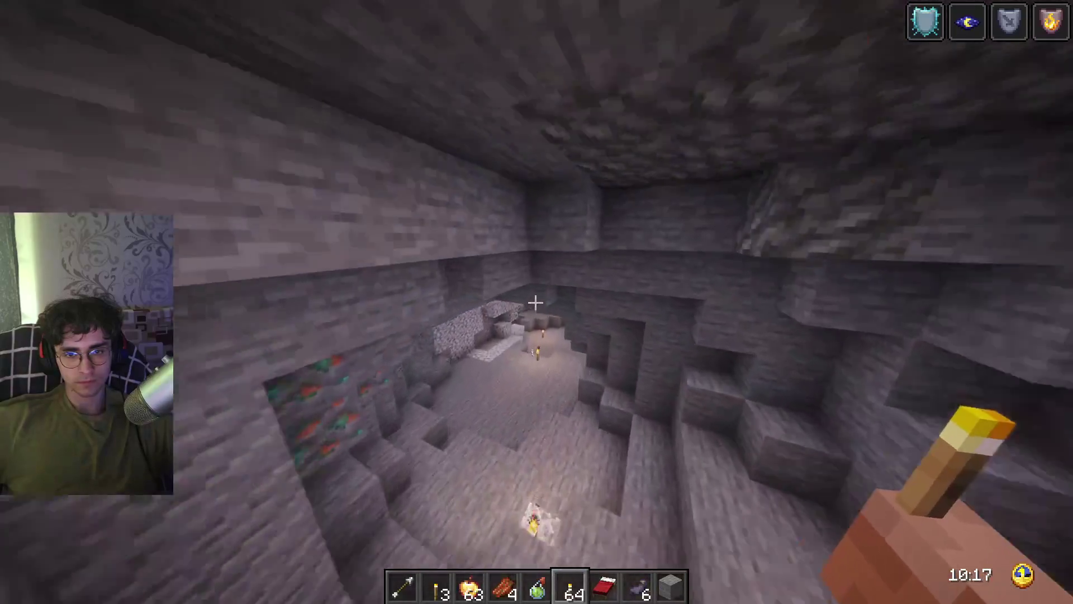
key(w)
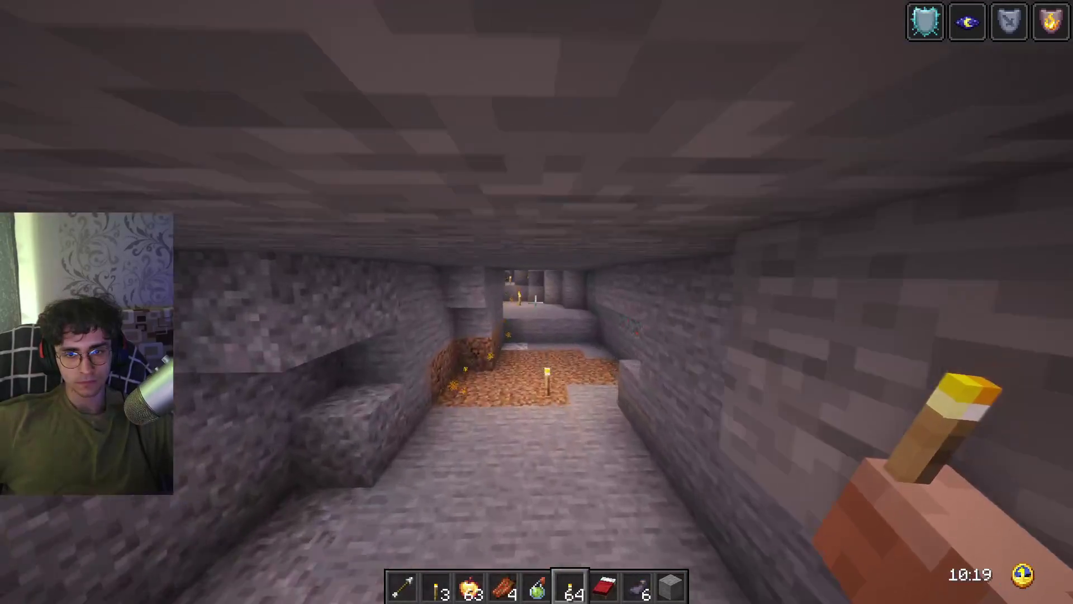
key(w)
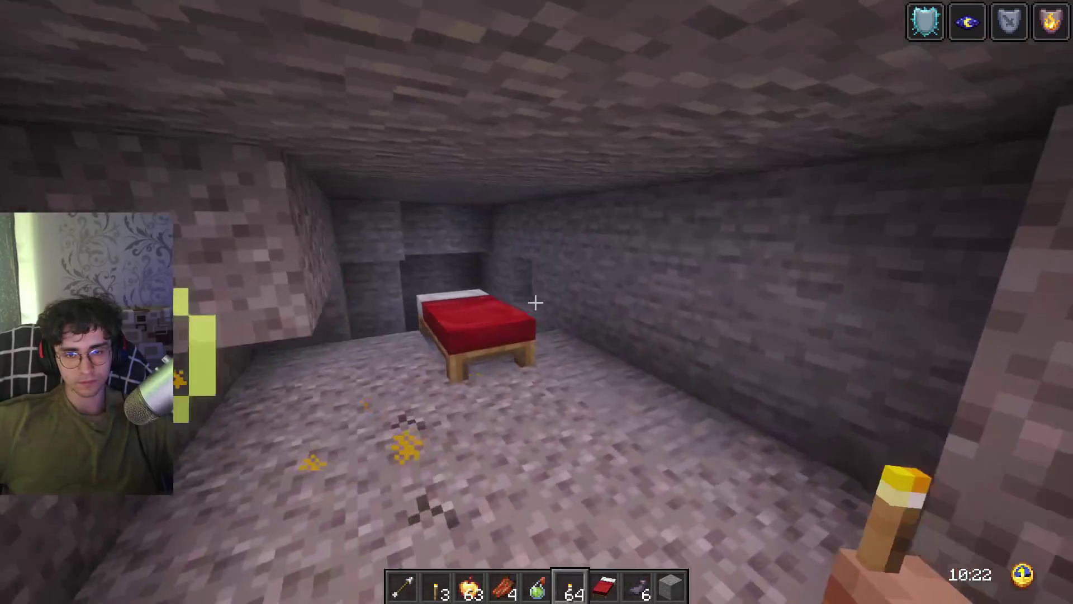
right_click(536, 303)
key(Escape)
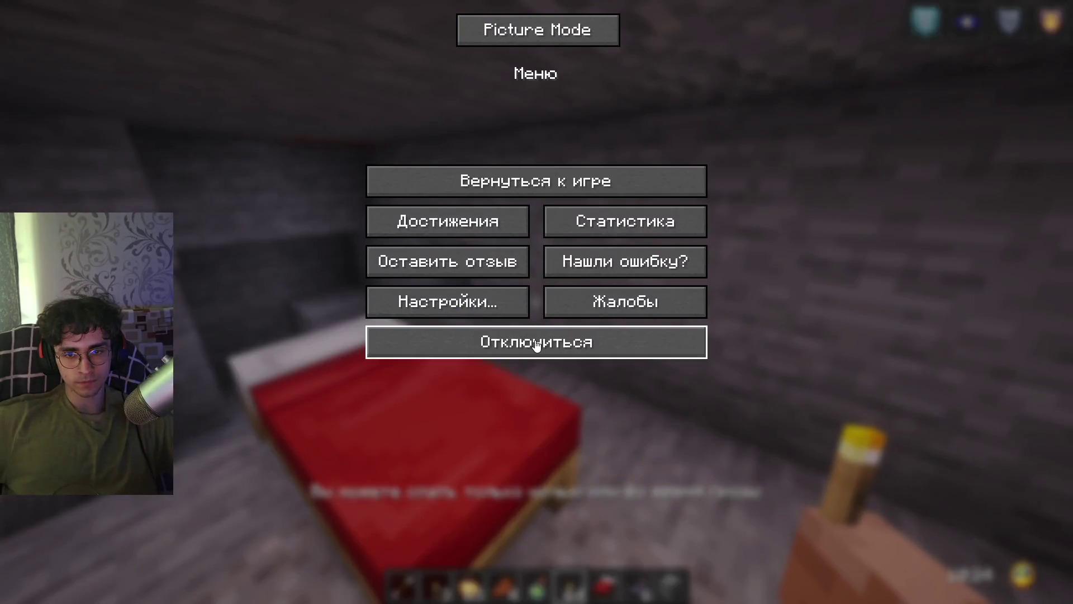
Download plugins_underground_nightsiege_overhauled_fixed.zip from the ChatGPT reply.
key(super)
click(959, 339)
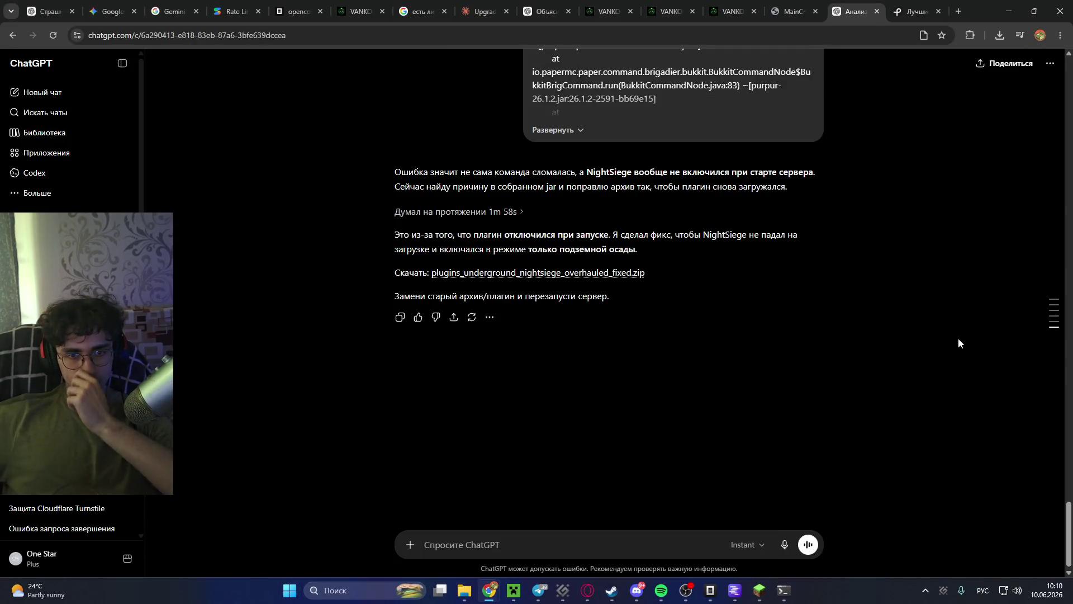
click(566, 278)
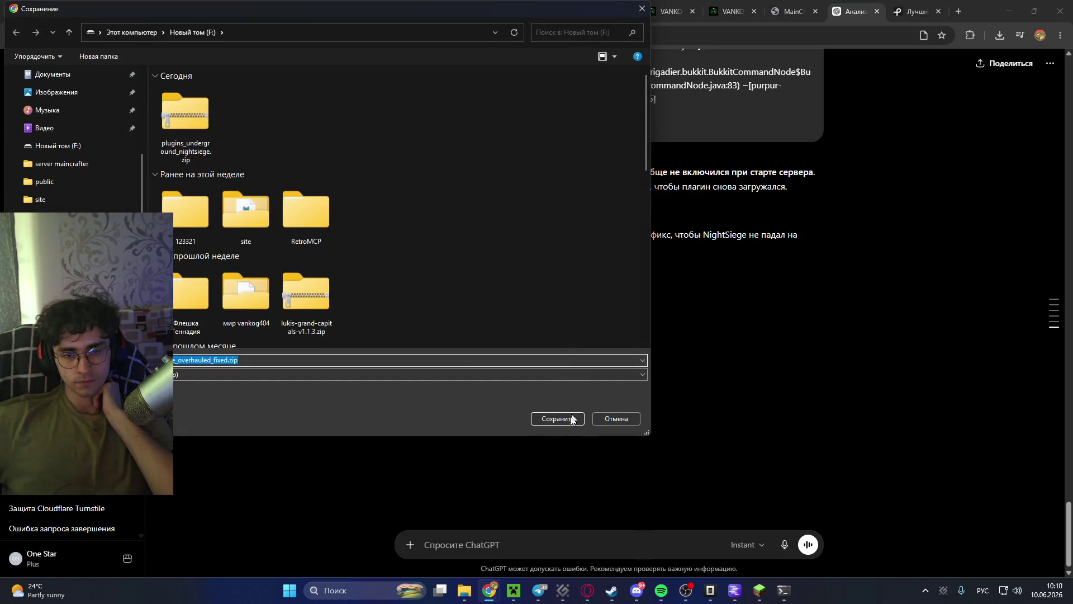
click(571, 419)
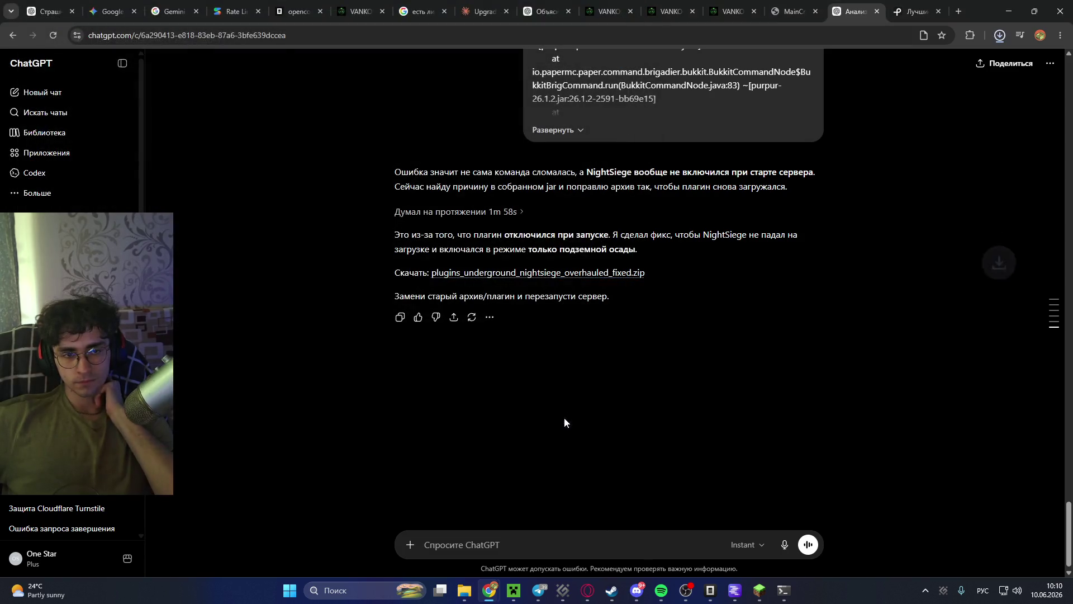
Close the Terminal window and bring the server's plugins folder window forward.
mouse_move(465, 590)
right_click(789, 595)
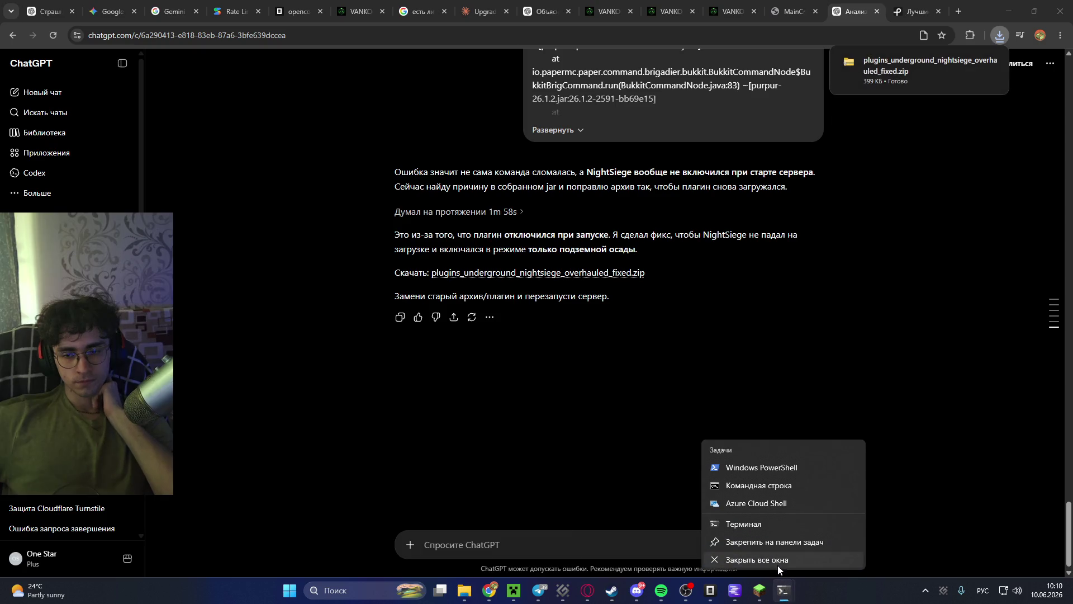
click(778, 562)
mouse_move(469, 592)
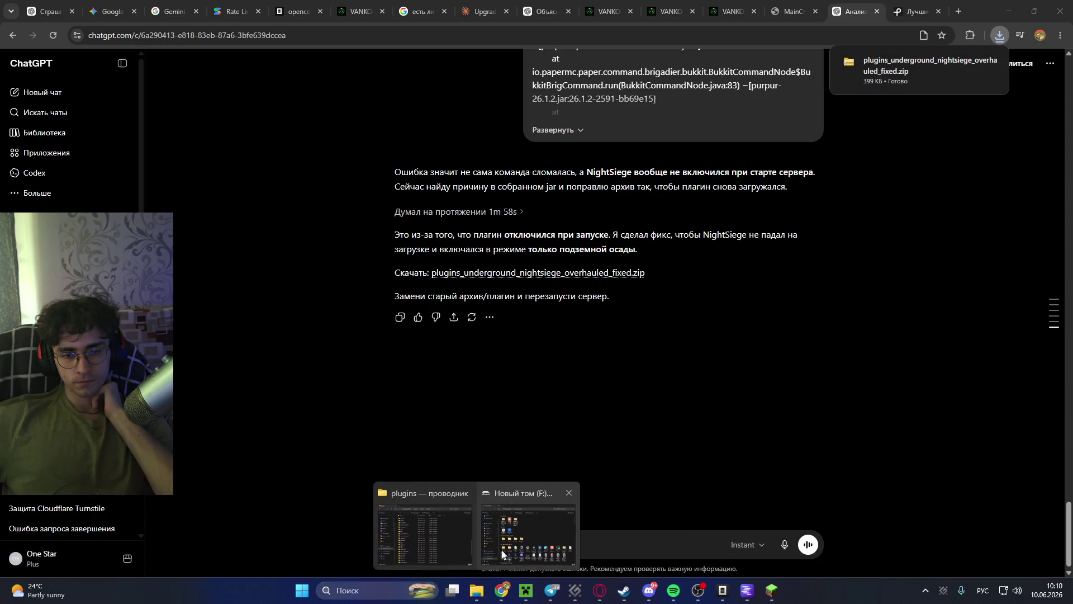
click(439, 531)
Open the downloaded fixed archive and copy its plugins folder into the viewer server folder.
scroll(317, 230, up, 10)
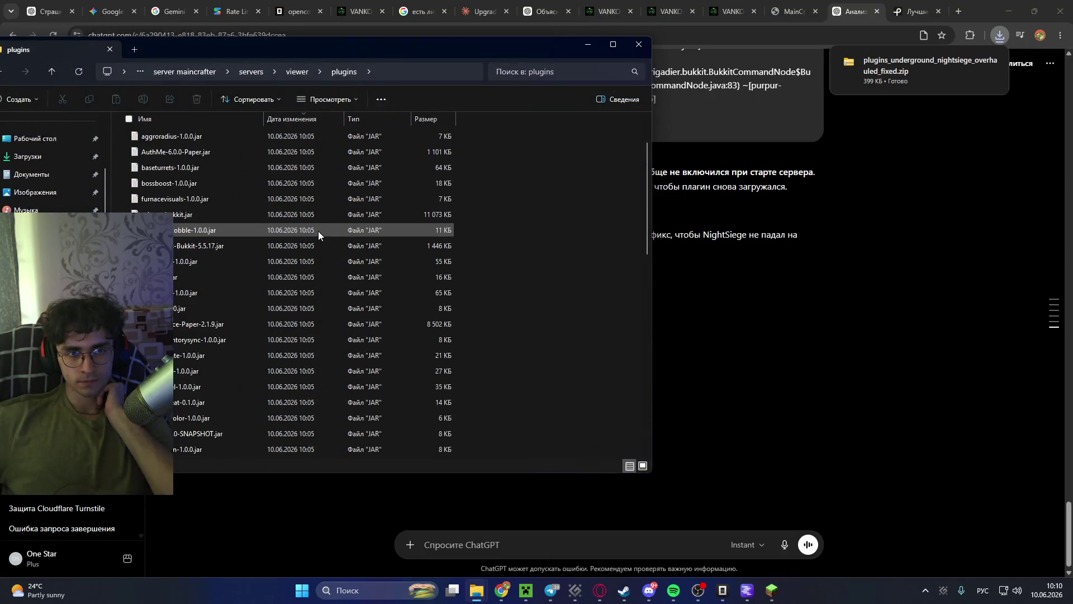
click(298, 73)
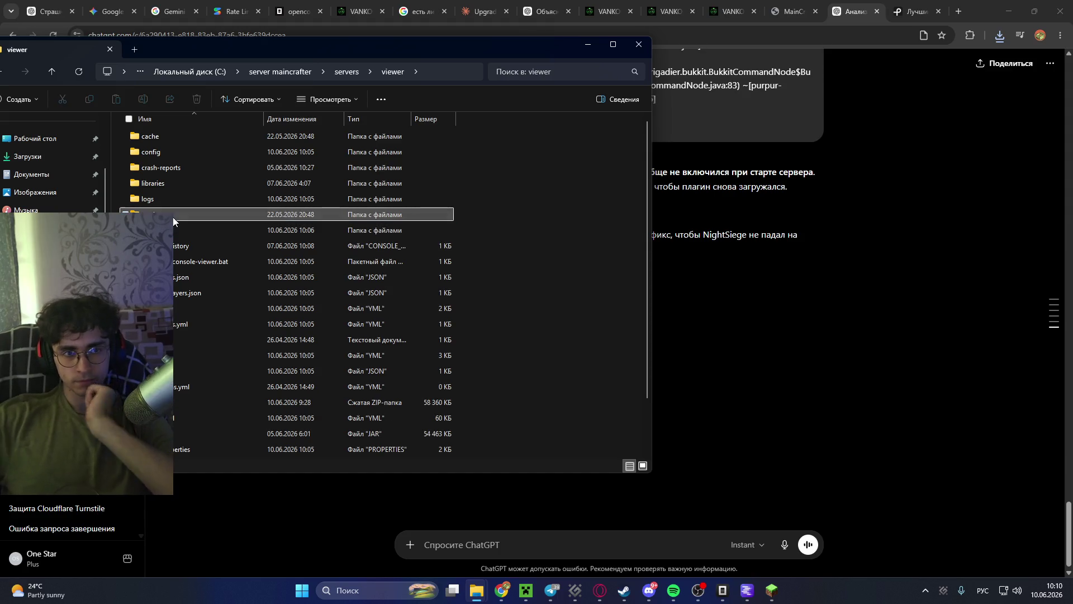
click(997, 35)
click(971, 86)
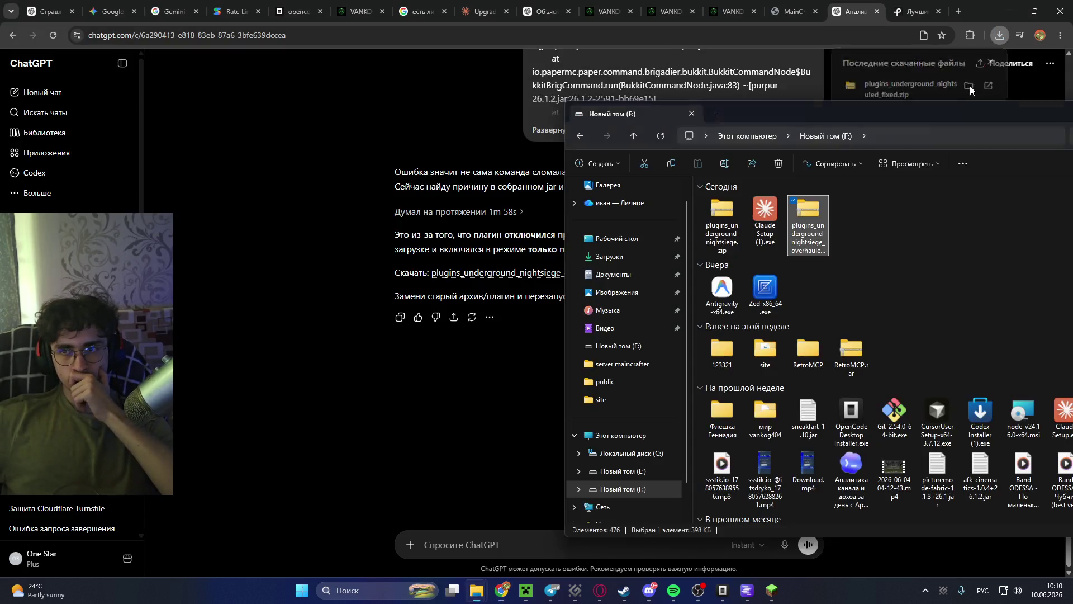
double_click(803, 218)
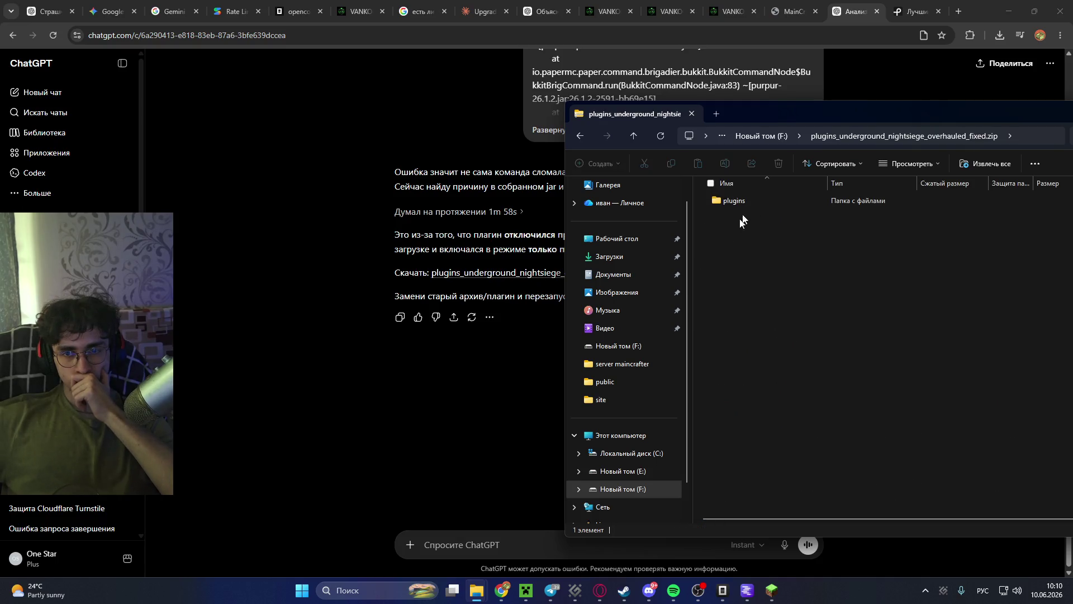
mouse_move(476, 590)
click(466, 508)
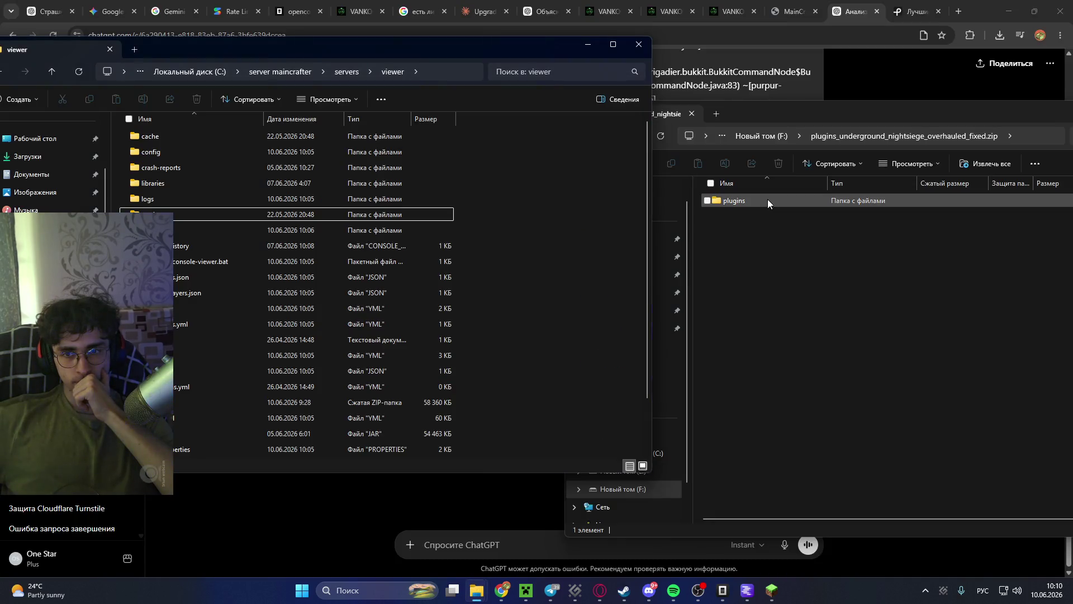
mouse_move(748, 202)
mouse_down()
mouse_move(658, 205)
mouse_move(528, 154)
mouse_up()
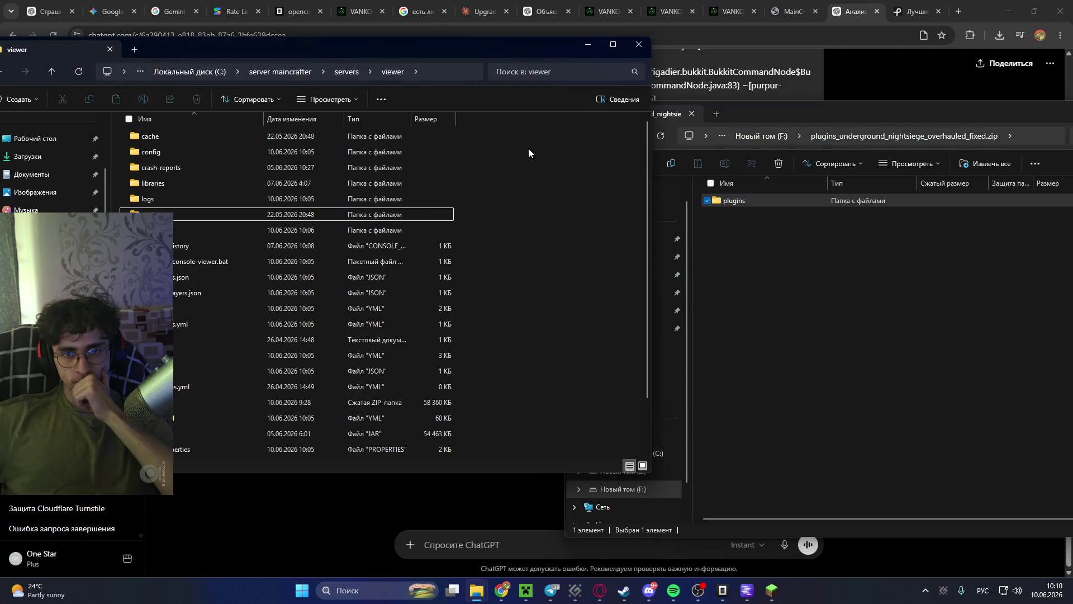
Verify the copied plugins folder holds only nightsiege-1.0.0.jar and the NightSiege folder.
click(78, 73)
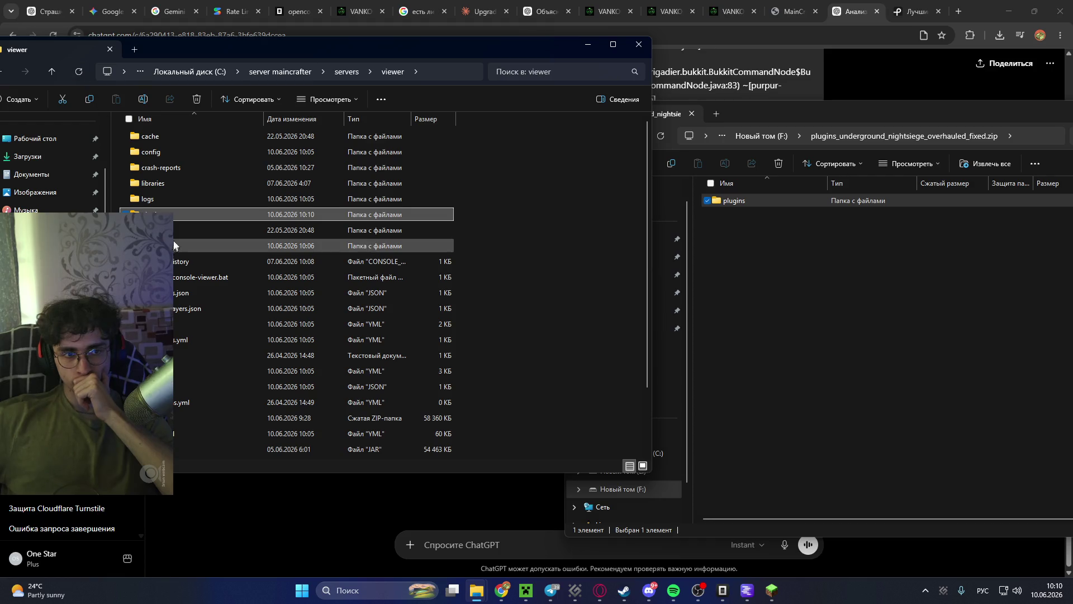
double_click(182, 216)
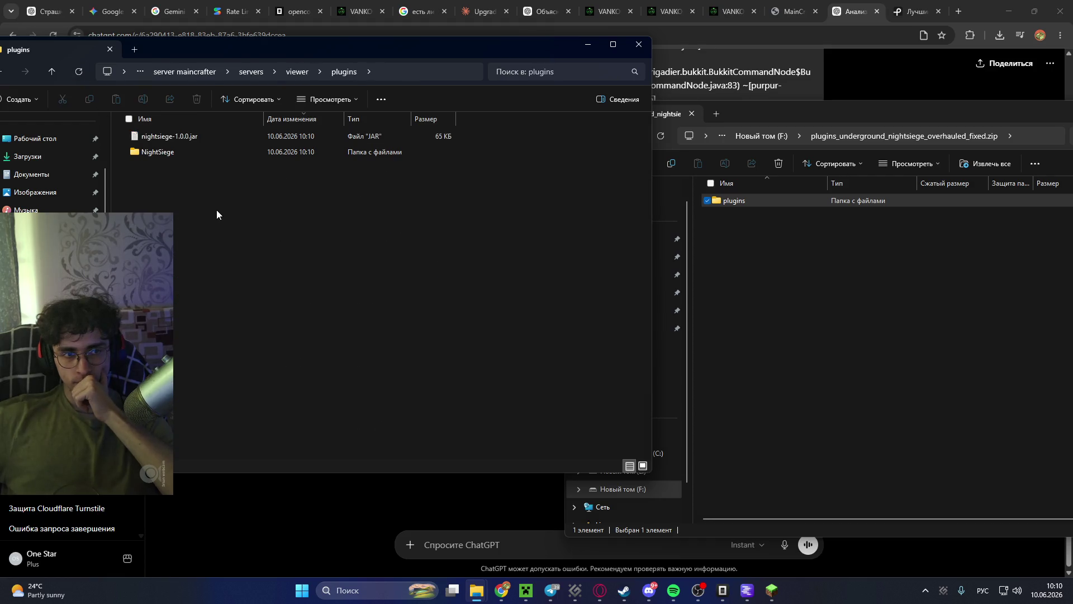
double_click(188, 150)
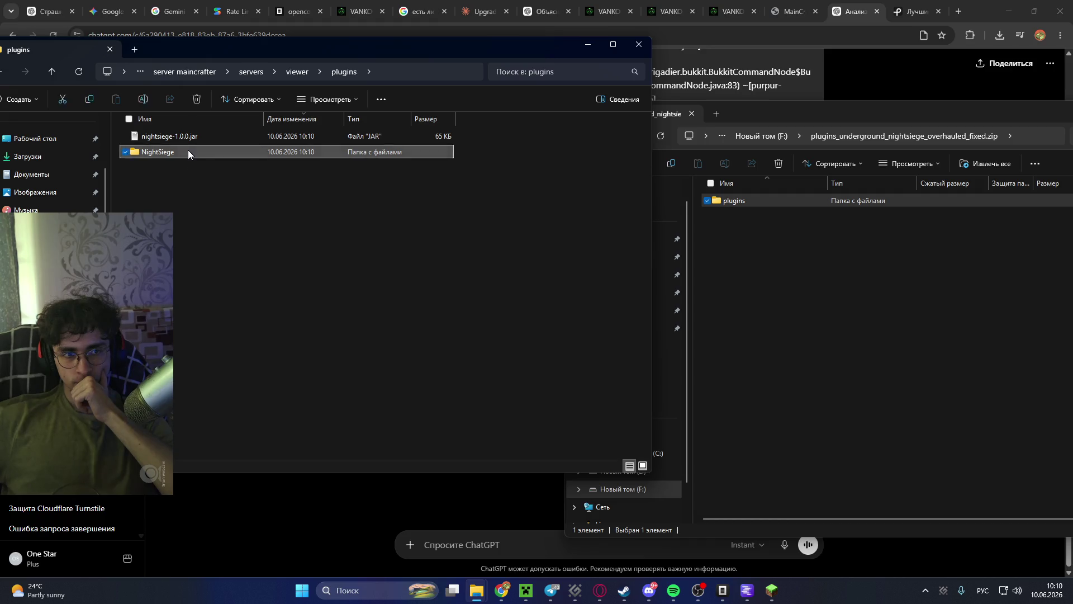
click(340, 72)
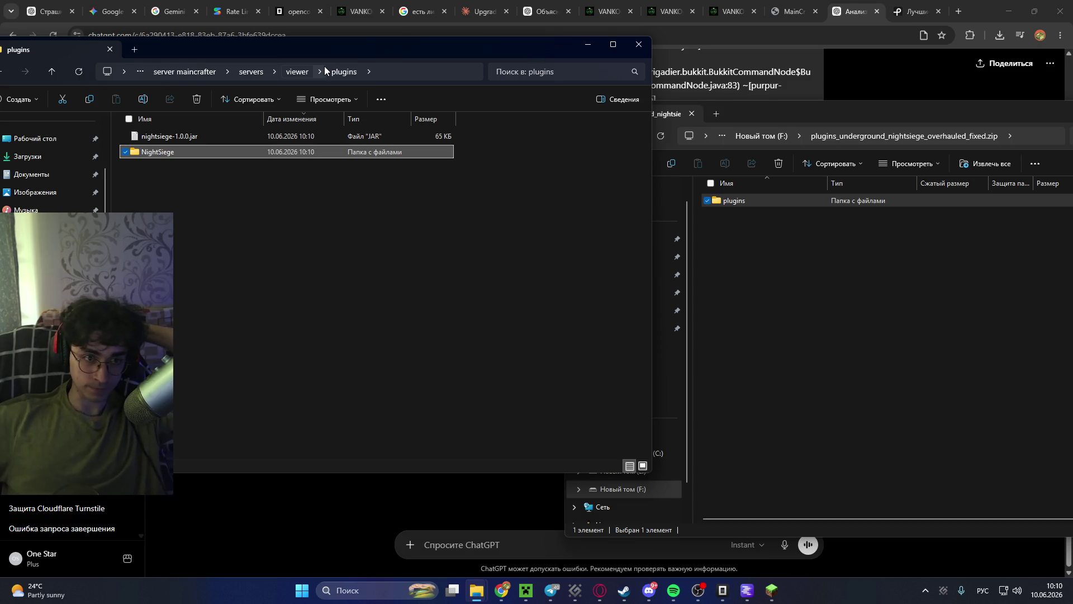
click(298, 72)
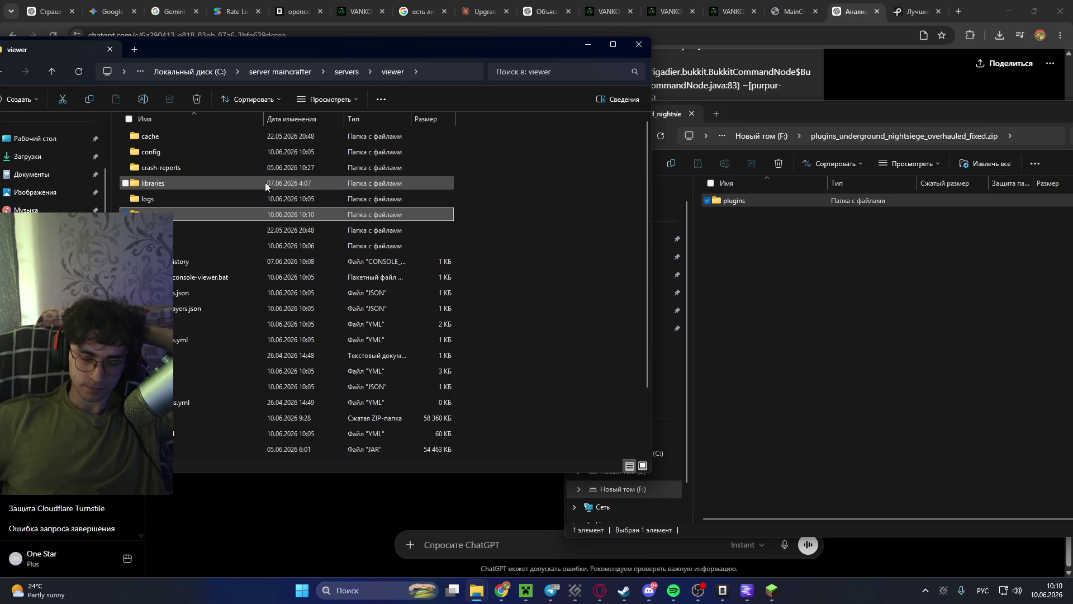
click(1000, 35)
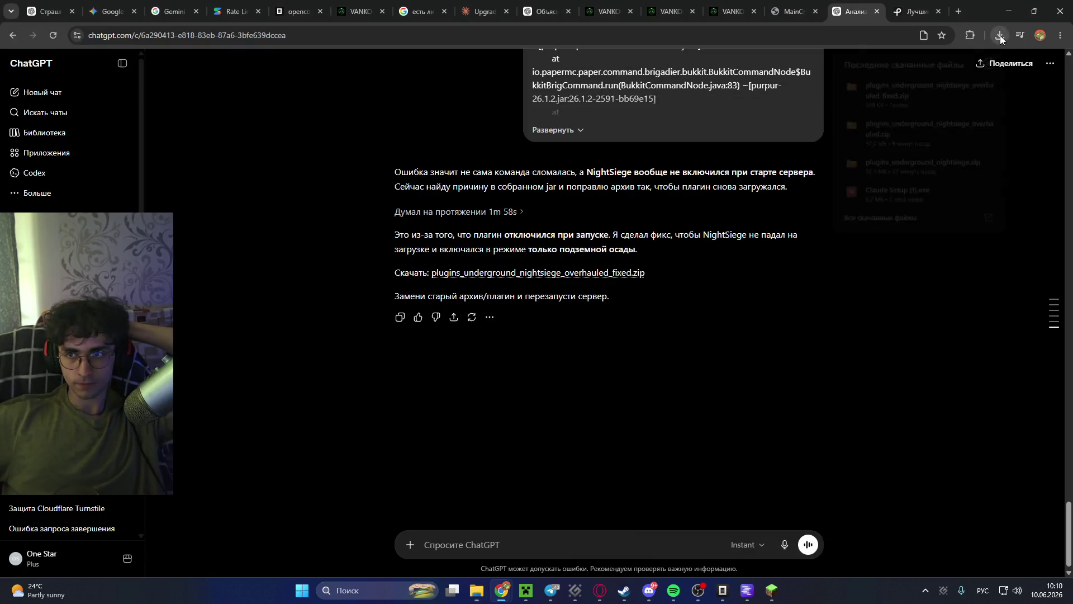
Attach plugins_underground_nightsiege.zip from drive F: and send a request to replace the plugin with the new version.
mouse_move(944, 151)
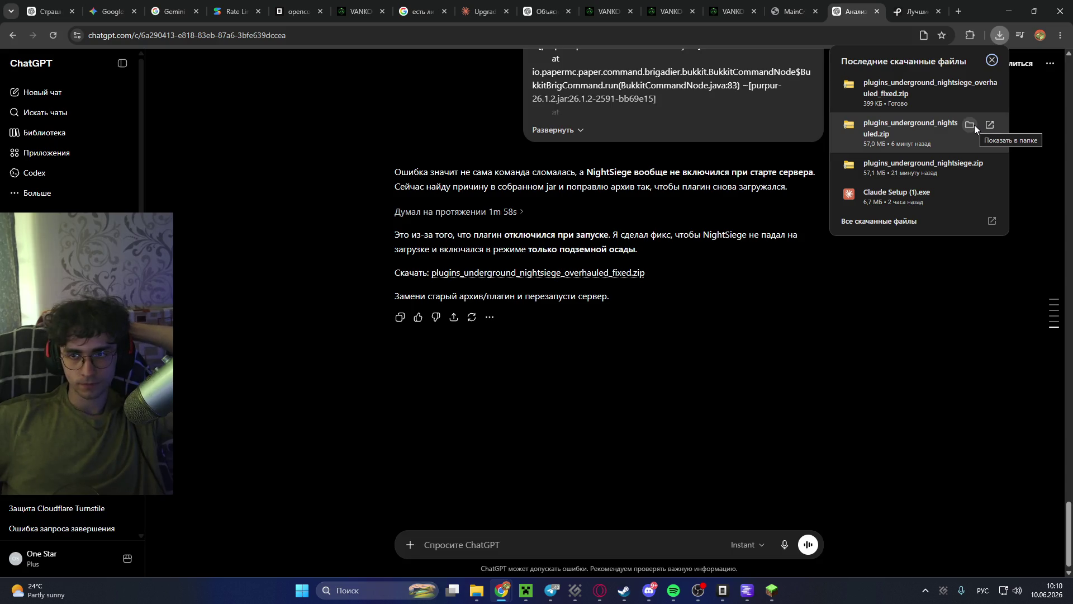
mouse_move(473, 593)
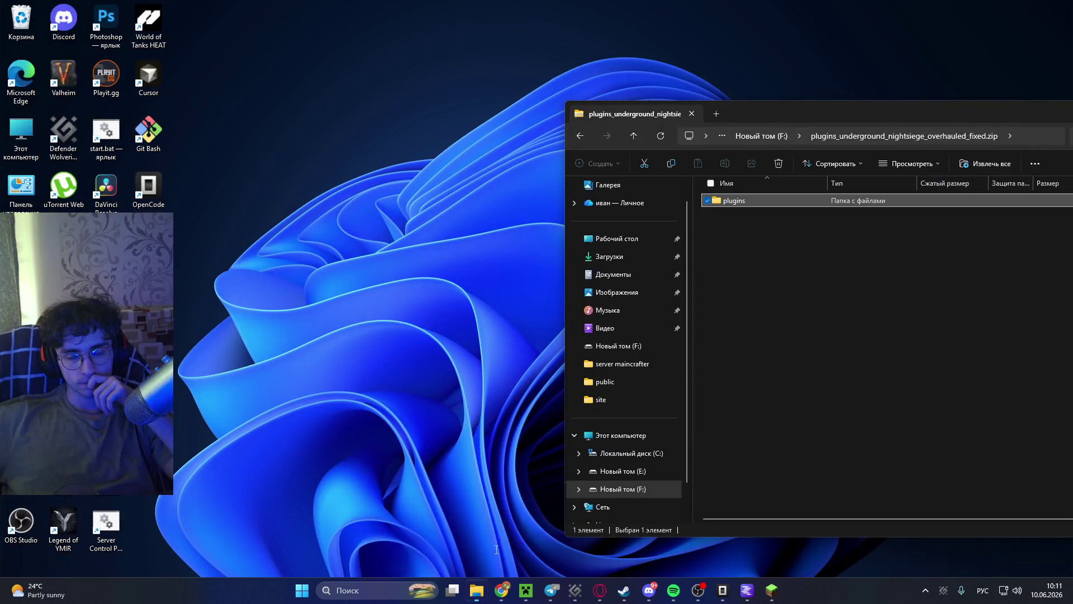
click(495, 549)
click(652, 492)
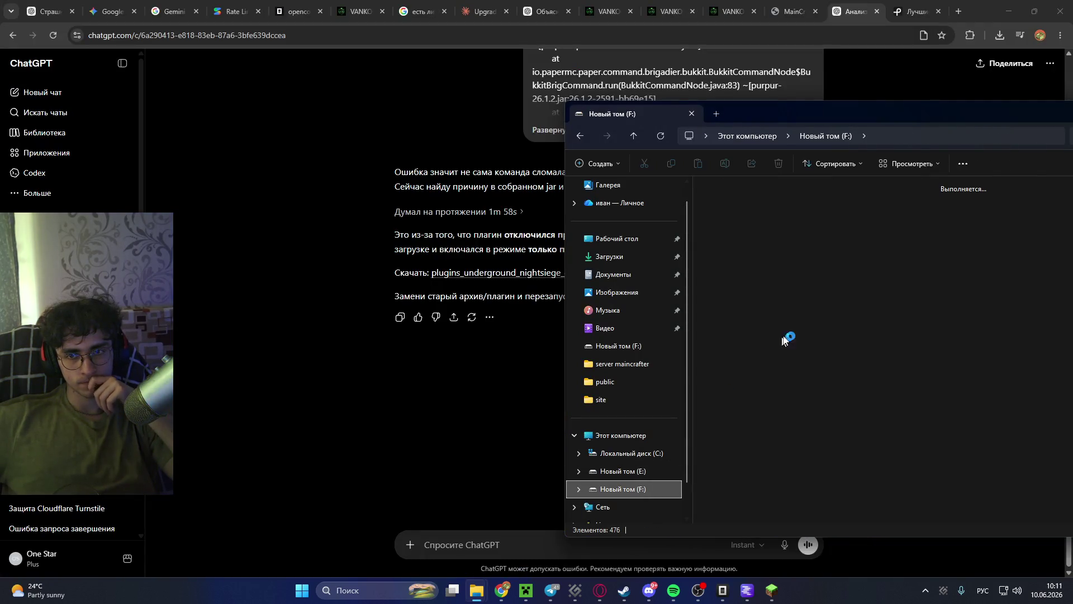
click(769, 211)
mouse_move(770, 211)
mouse_down()
mouse_move(465, 465)
mouse_move(464, 456)
mouse_up()
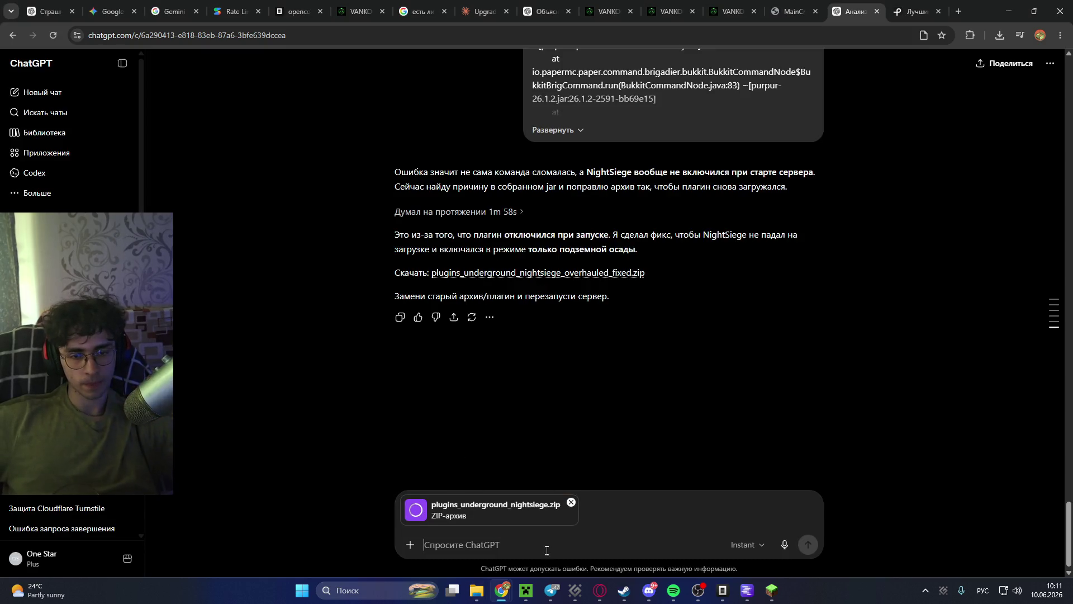
text(замени)
key(BackSpace)
key(BackSpace)
key(BackSpace)
text(том архивве)
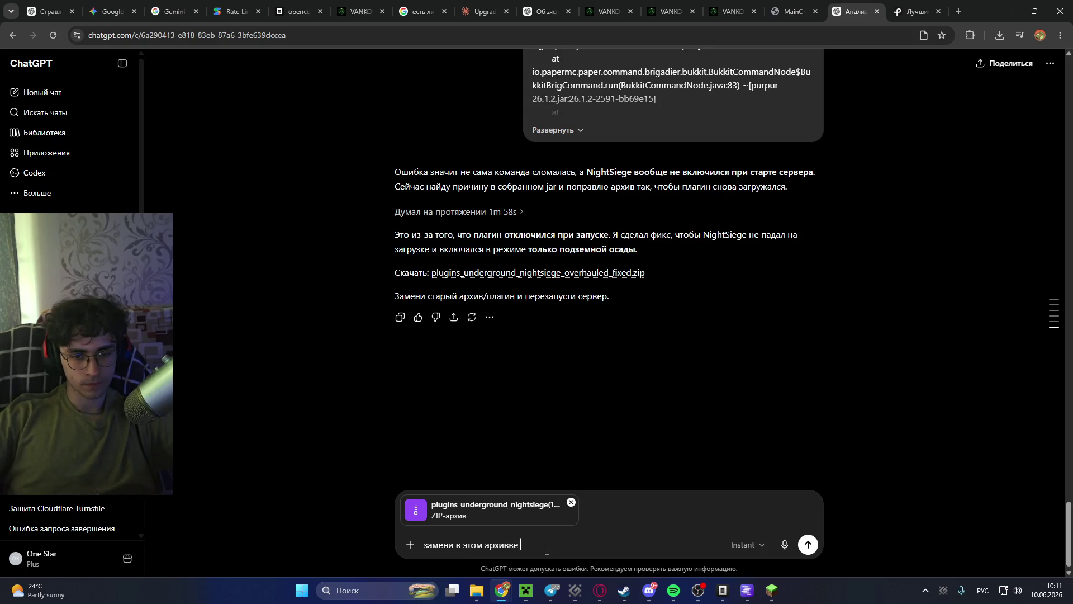
text(ин)
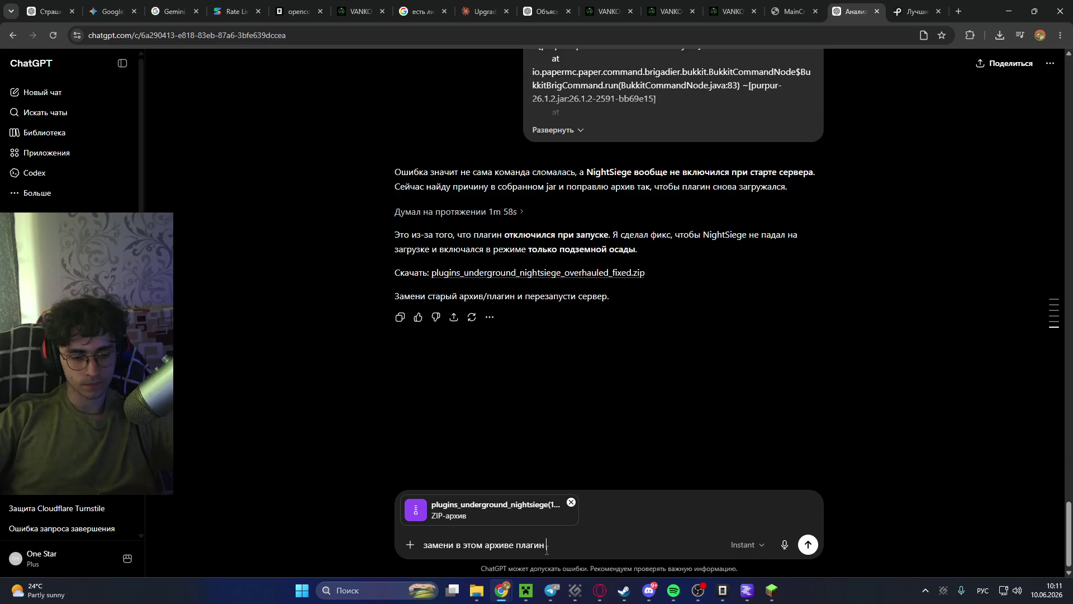
text(ю версию,)
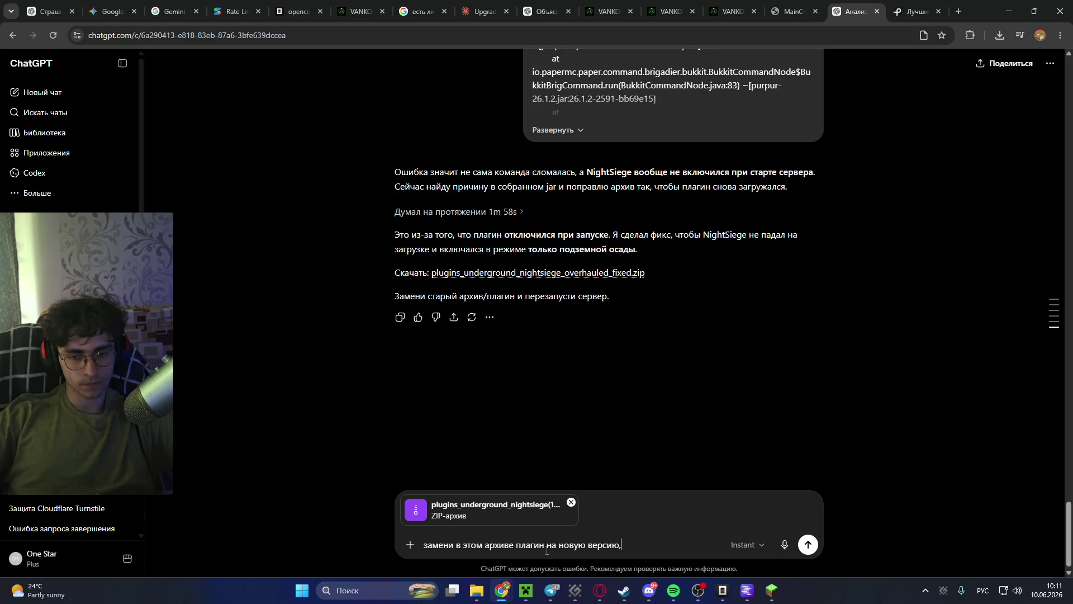
key(Return)
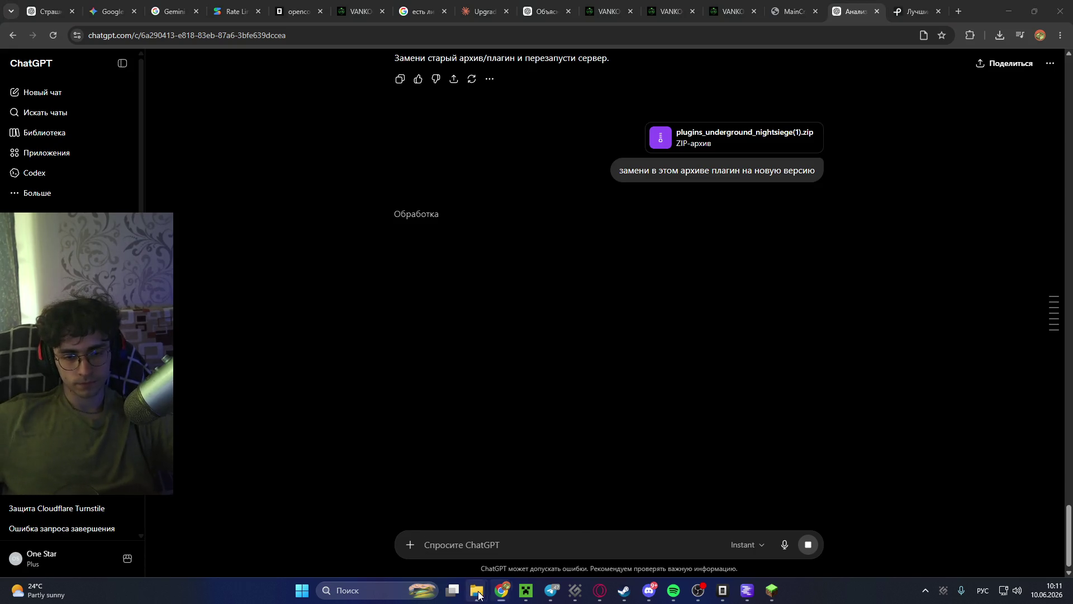
Delete the copied plugins folder from the viewer server folder.
mouse_move(477, 590)
click(427, 526)
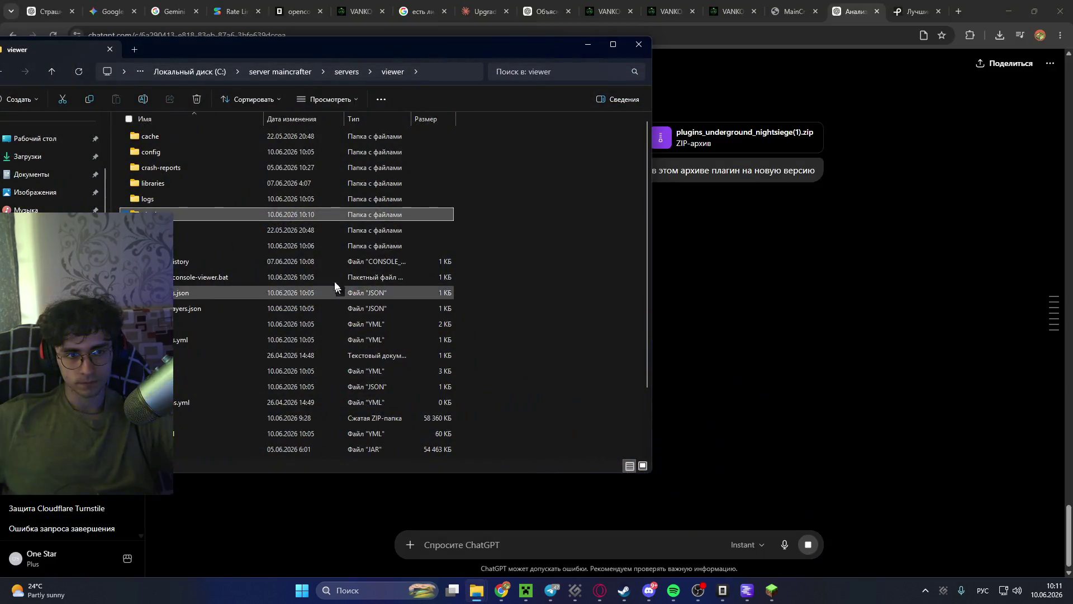
click(264, 218)
key(Delete)
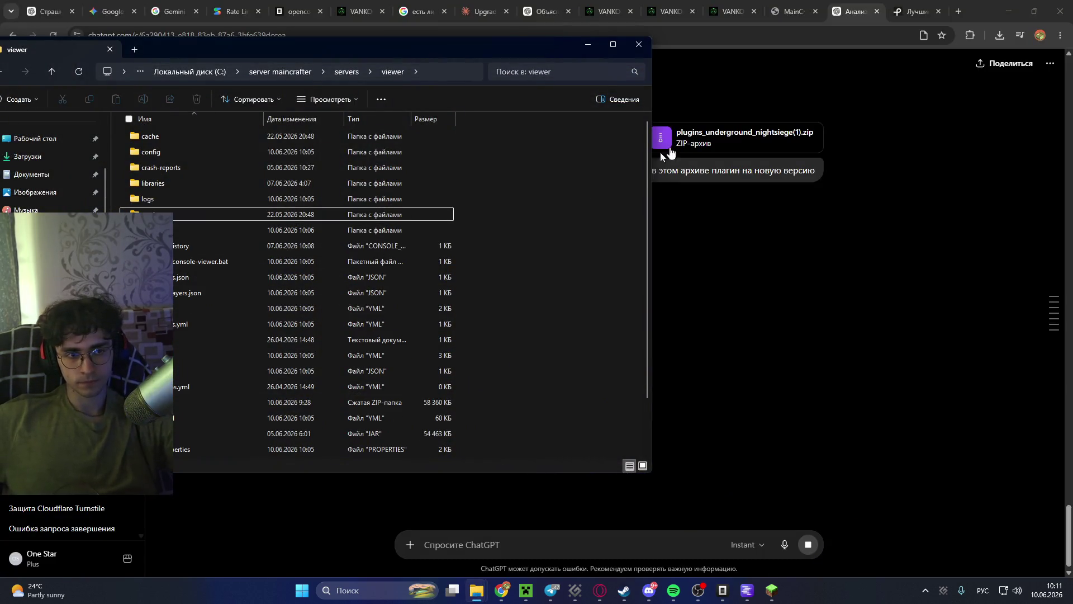
Locate the archives on drive F: and inspect the plugins folder inside plugins_underground_nightsiege.zip.
click(1004, 30)
click(972, 88)
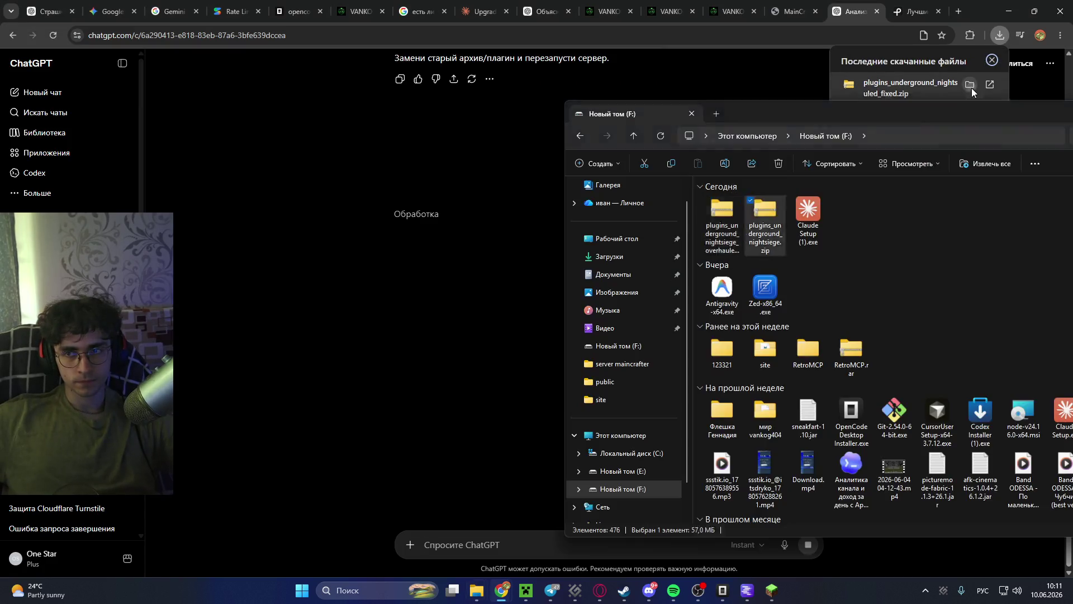
click(749, 234)
click(725, 222)
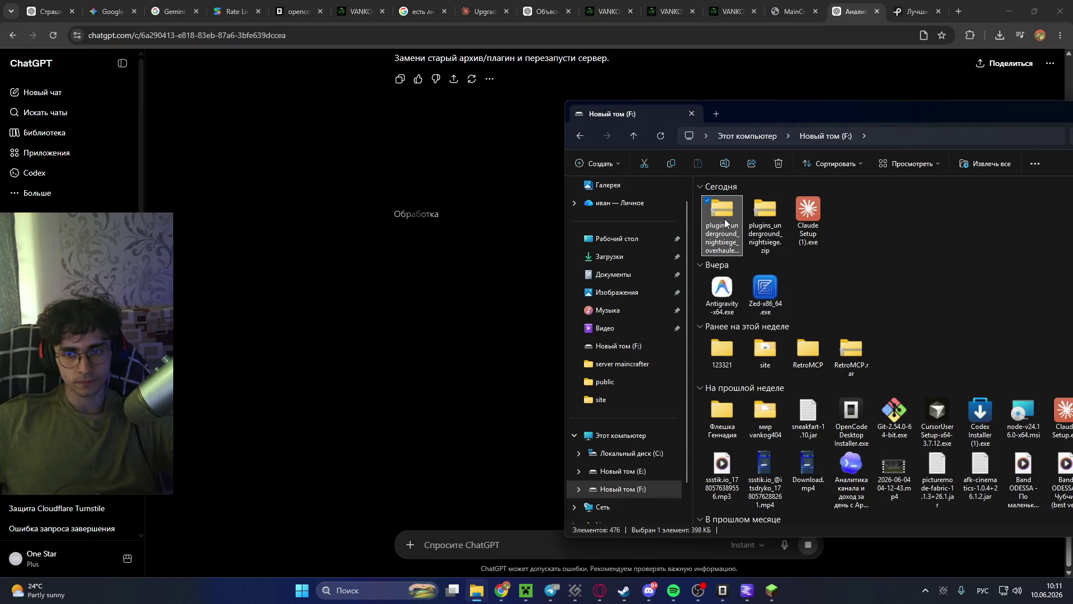
click(662, 136)
double_click(763, 220)
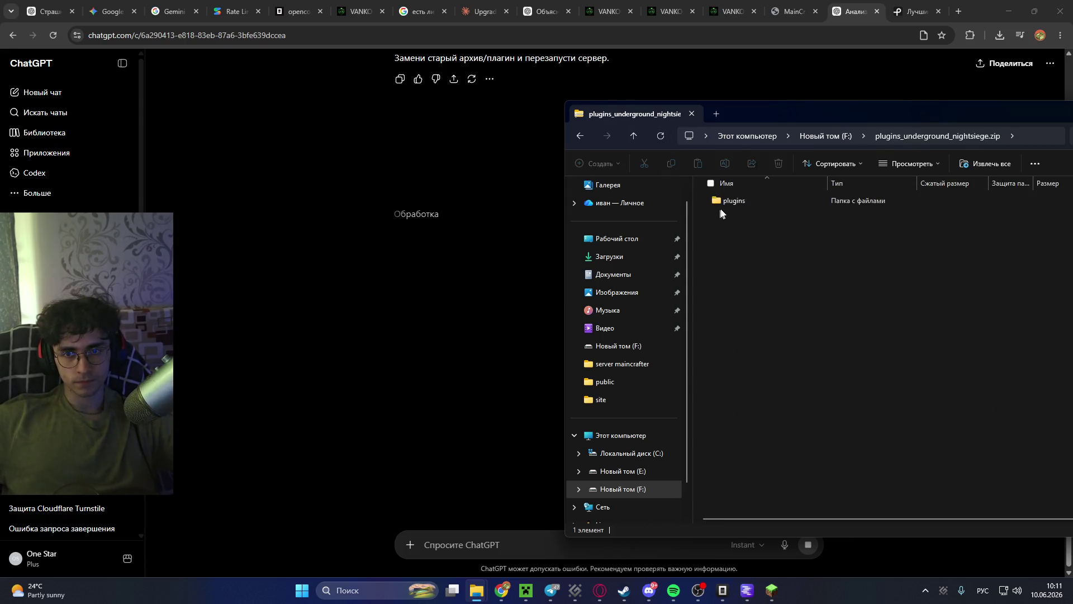
double_click(736, 202)
click(910, 137)
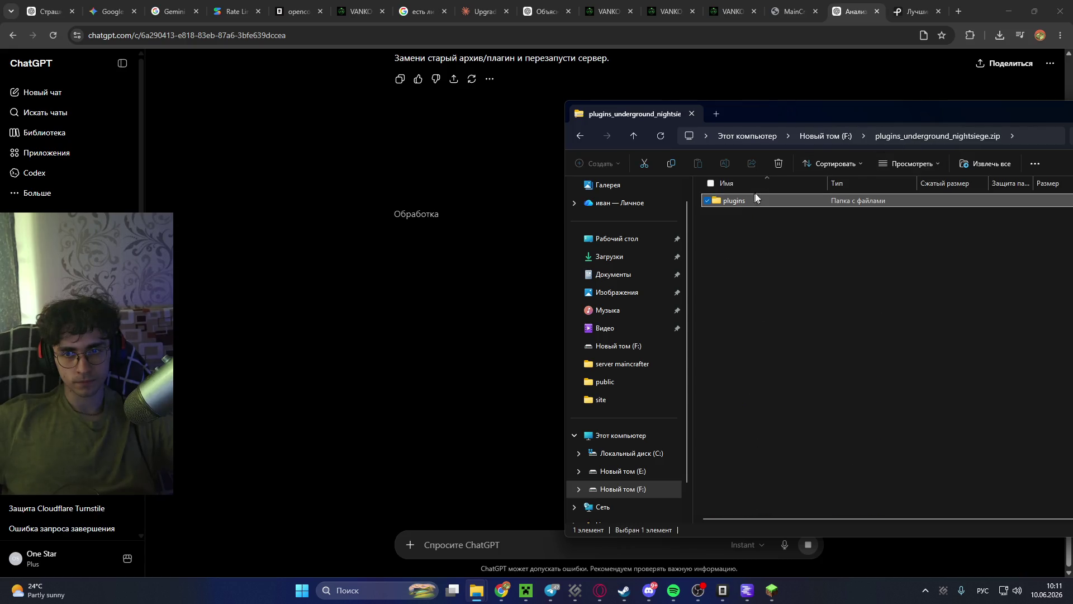
click(834, 139)
Check the overhauled fixed archive's contents, delete it from drive F:, and return to Chrome.
click(712, 217)
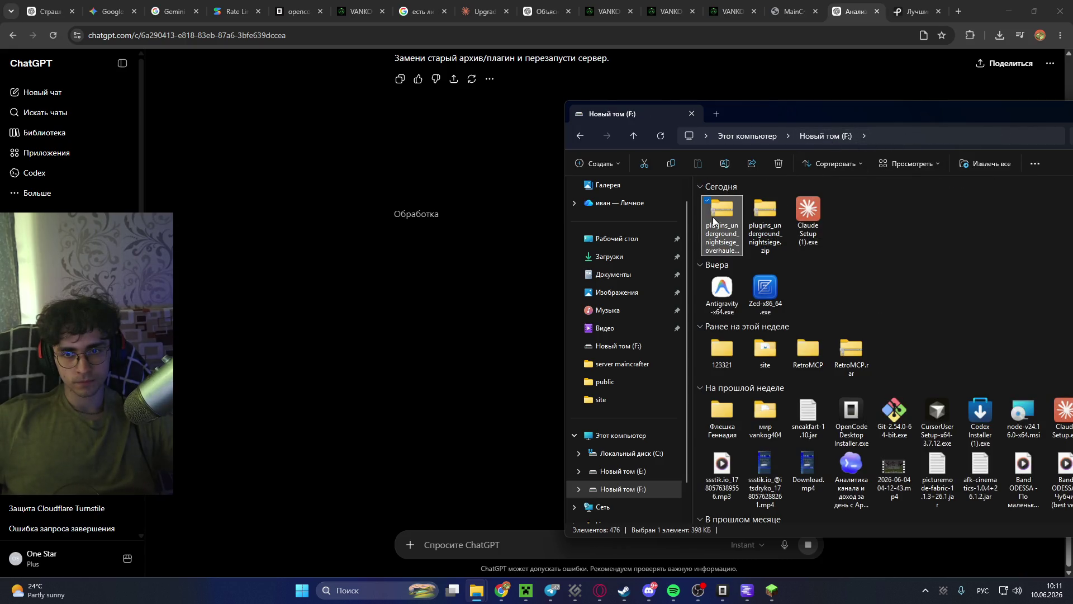
double_click(713, 217)
double_click(730, 204)
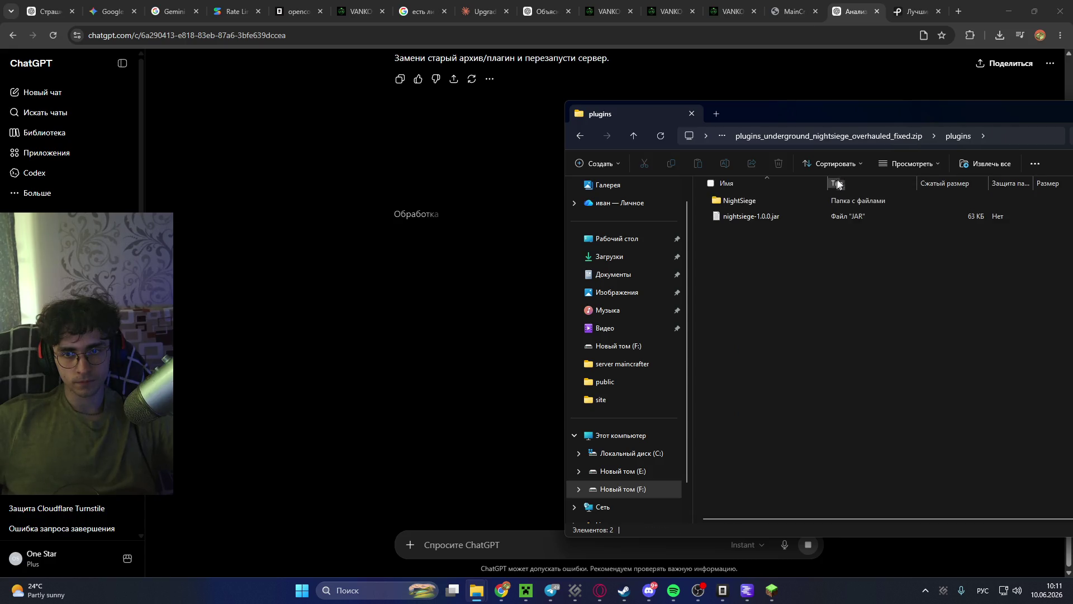
click(870, 139)
click(767, 139)
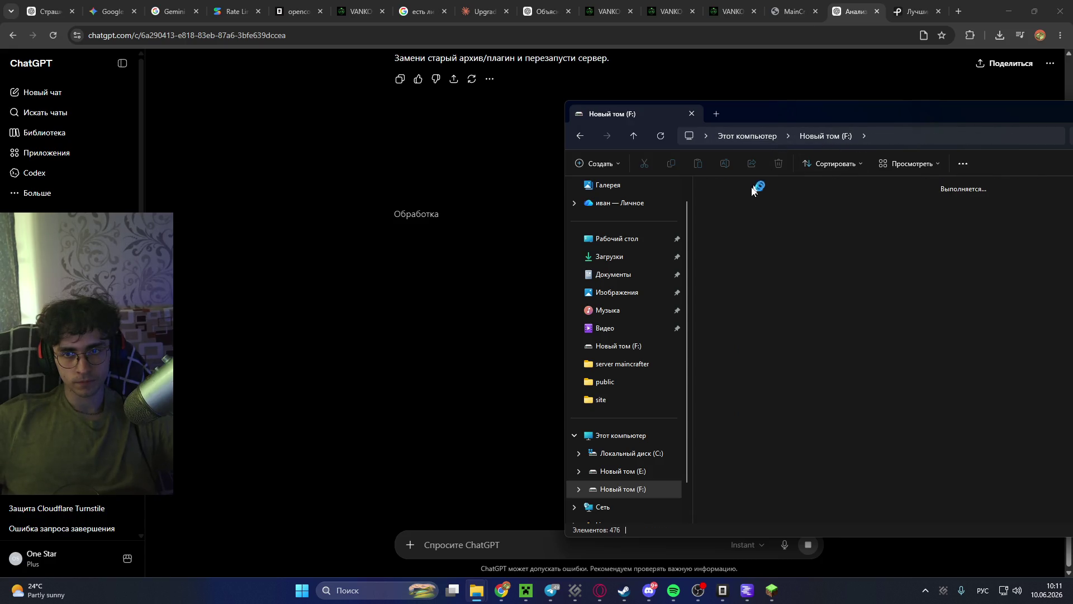
key(Delete)
key(alt+Tab)
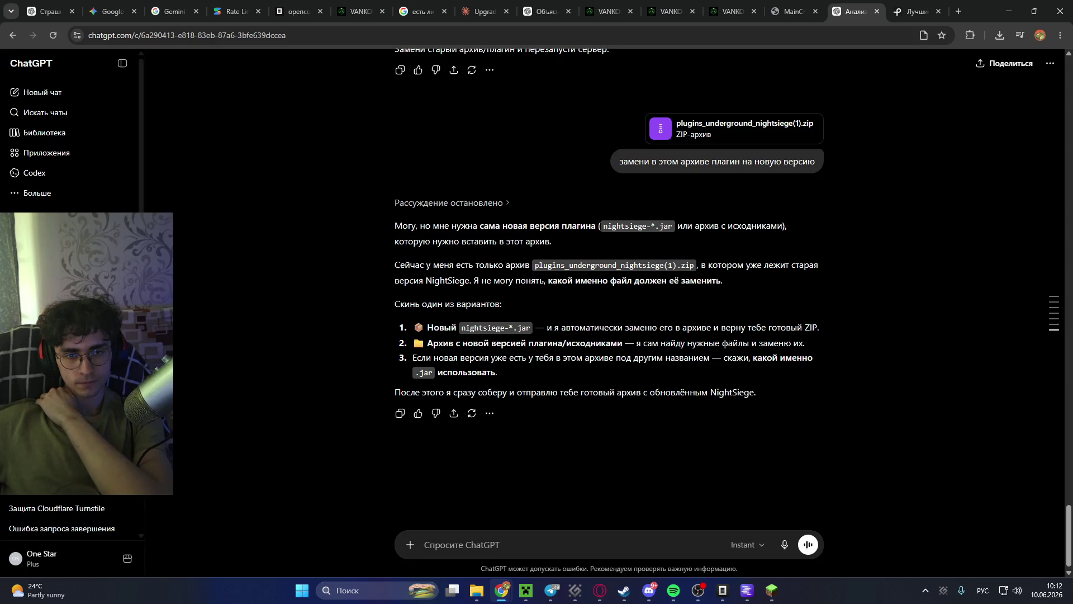
Re-download the fixed NightSiege archive to drive F: and show it in its folder.
scroll(586, 180, up, 3)
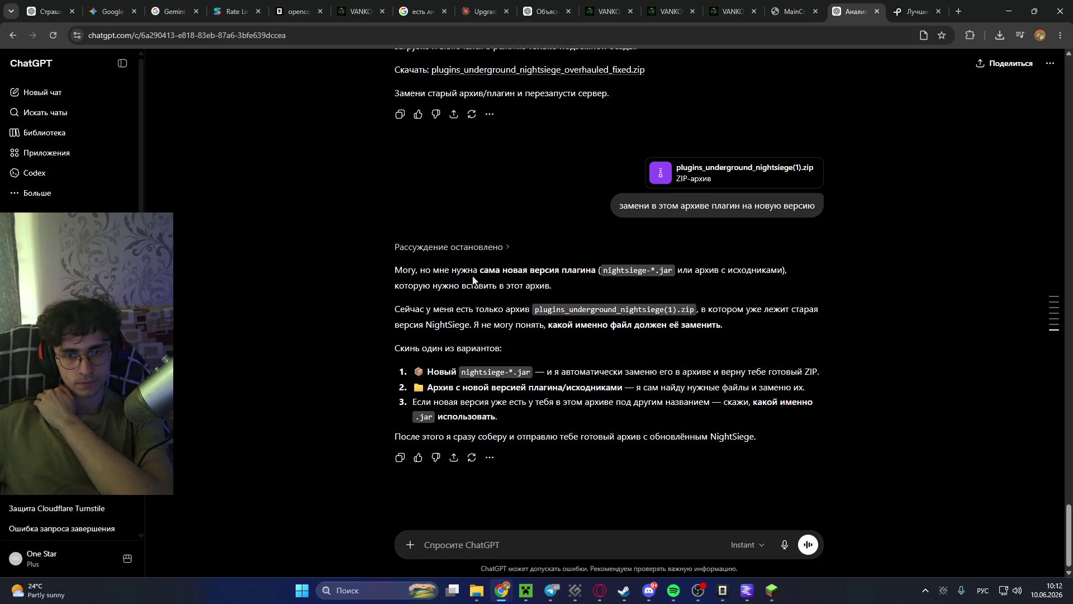
click(585, 178)
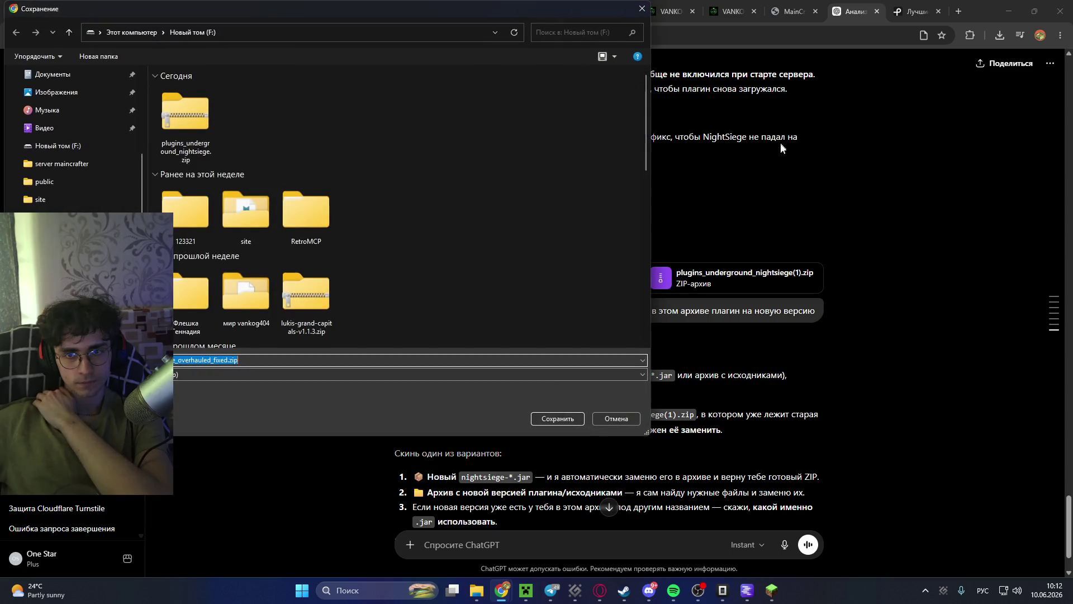
click(557, 419)
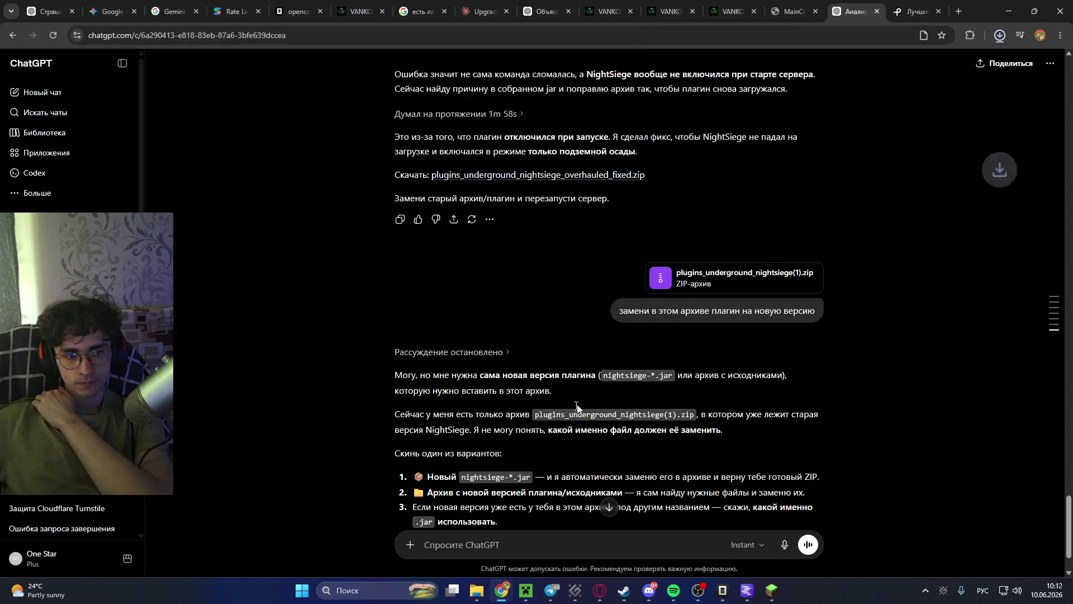
click(997, 38)
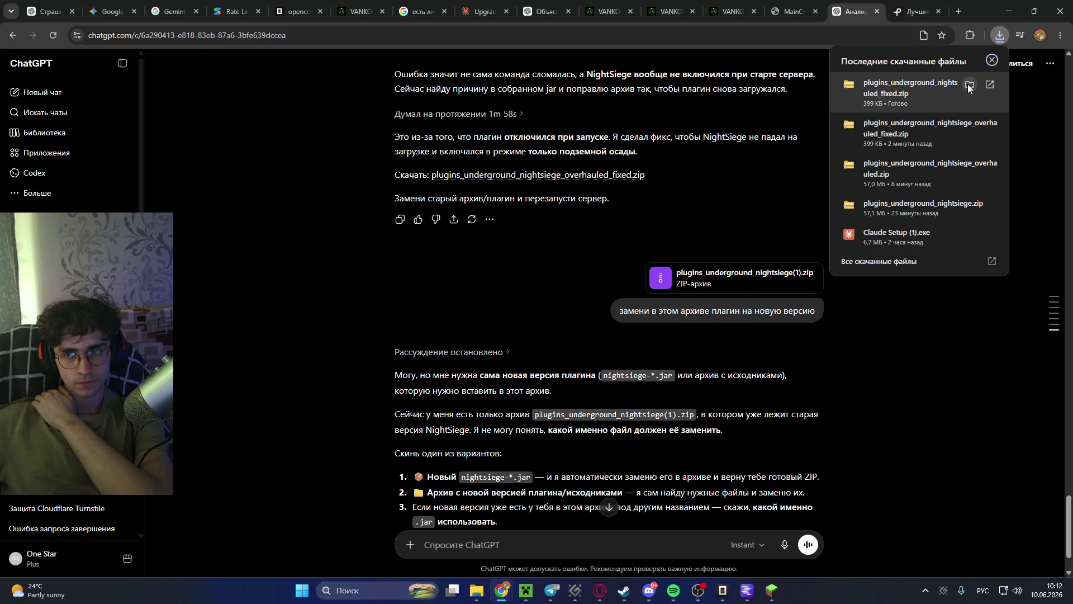
click(967, 84)
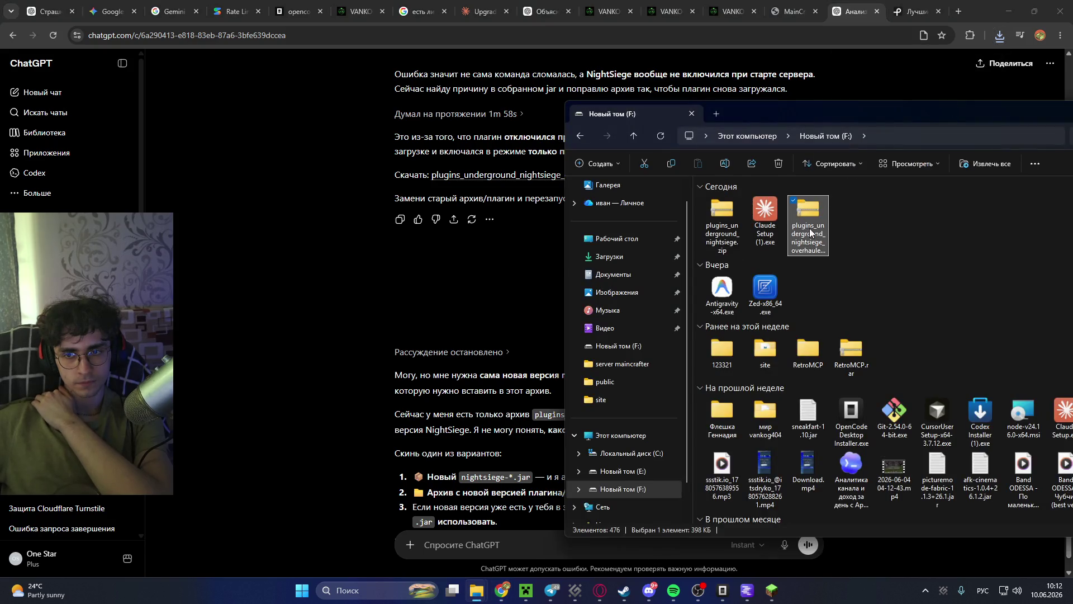
Attach the fixed archive to the chat with the note 'вот тут новая' and send it.
click(661, 137)
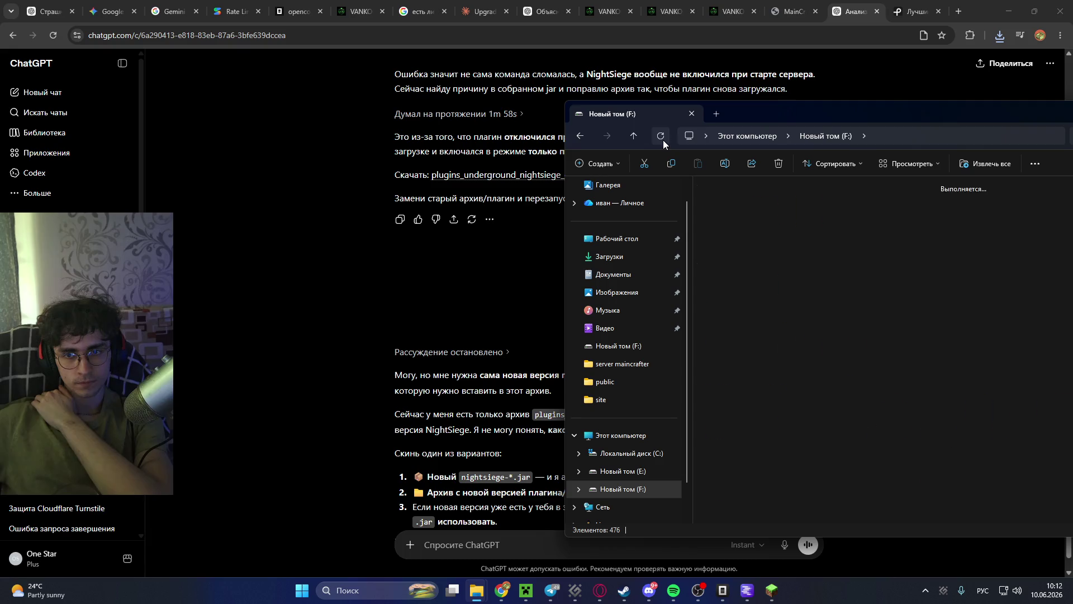
drag(660, 113, 749, 89)
drag(824, 180, 578, 511)
text(вот тут новая верси)
key(Return)
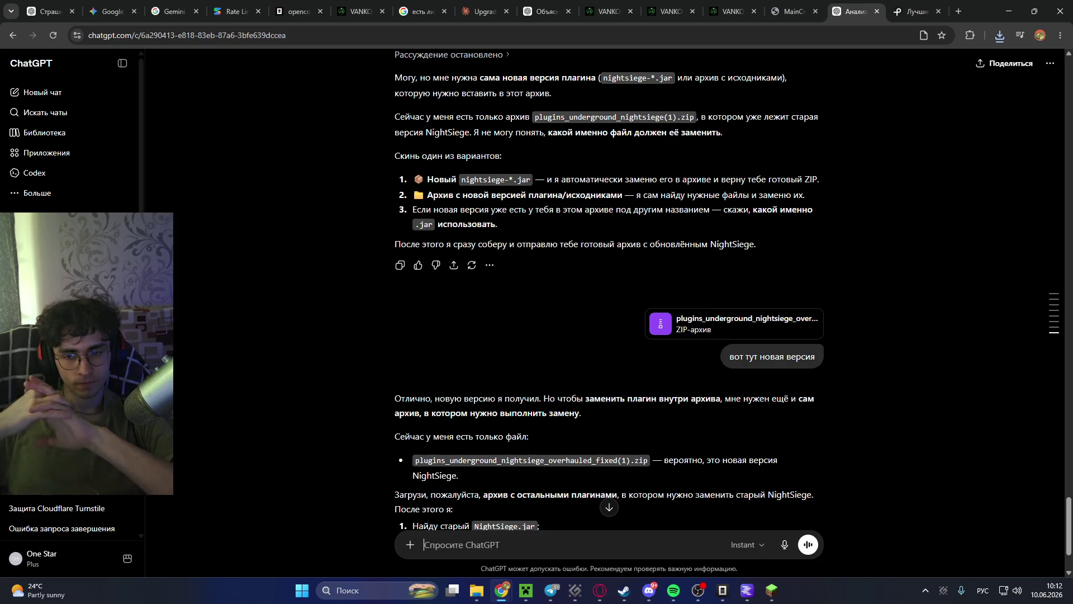
scroll(671, 317, down, 2)
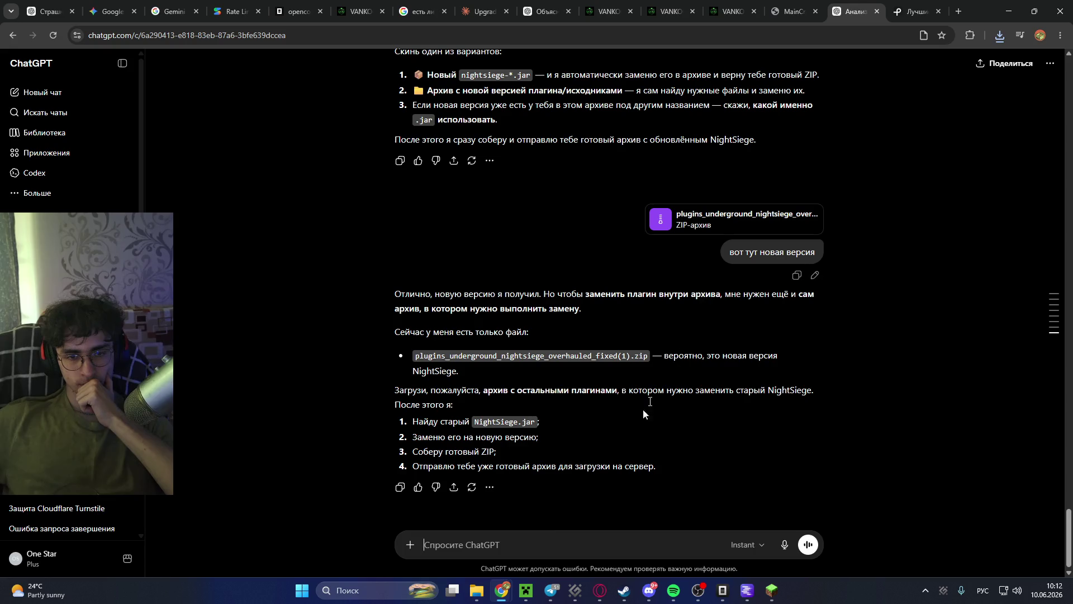
mouse_move(481, 594)
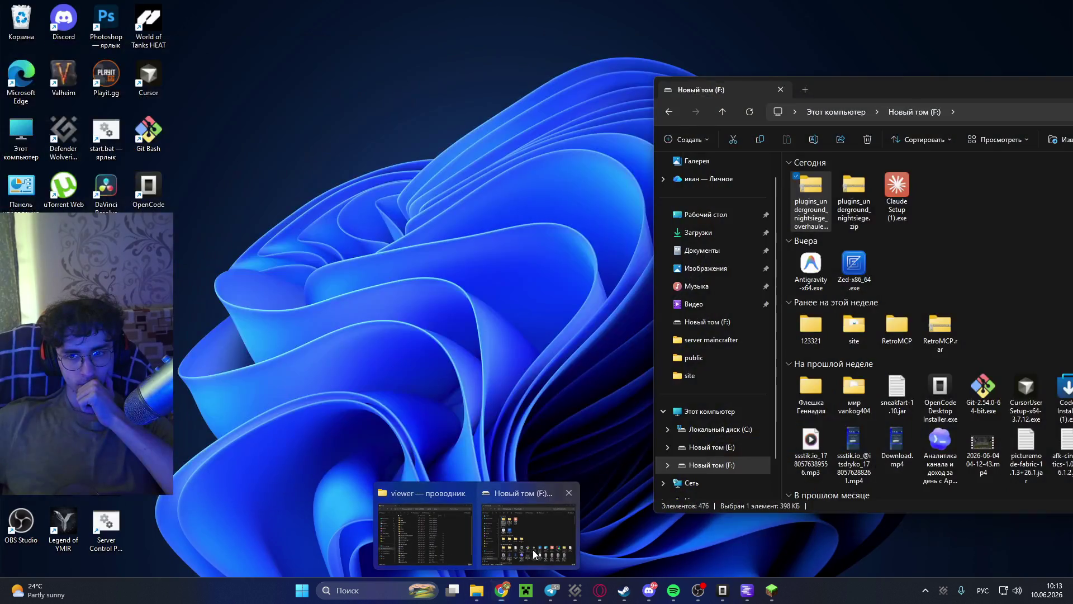
Attach the old plugins_underground_nightsiege.zip to the message and start a note 'тут стары'.
click(526, 534)
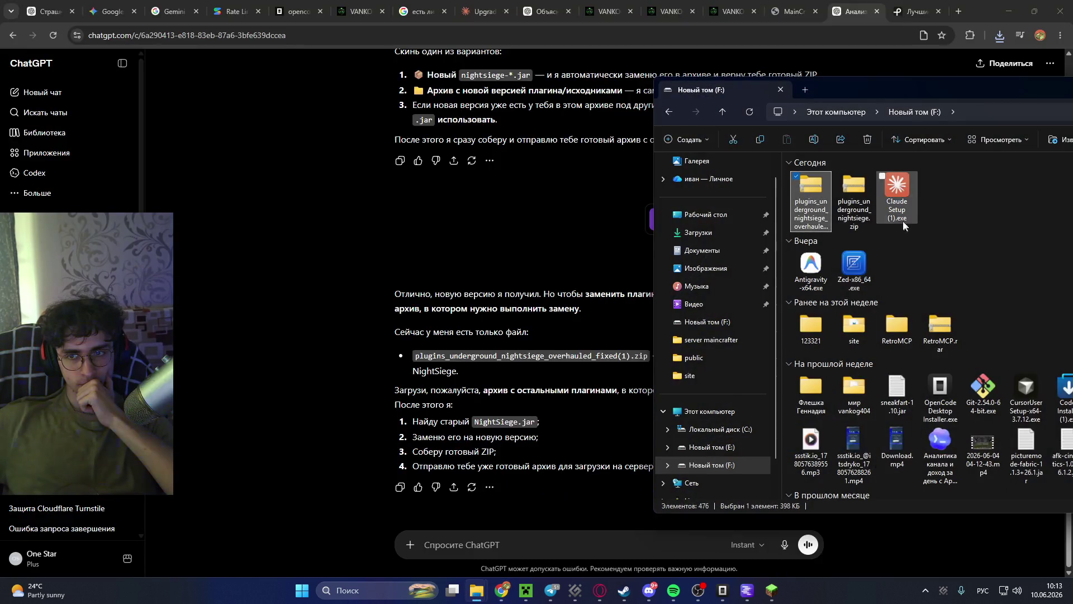
click(858, 190)
mouse_move(853, 190)
mouse_down()
mouse_move(515, 431)
mouse_move(500, 422)
mouse_up()
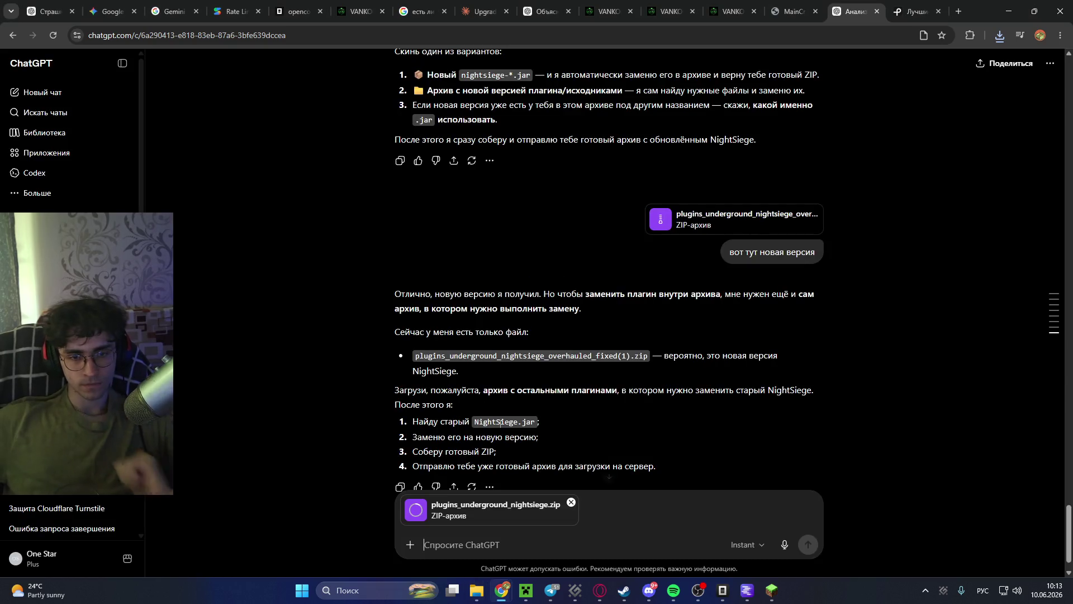
text(тут старый)
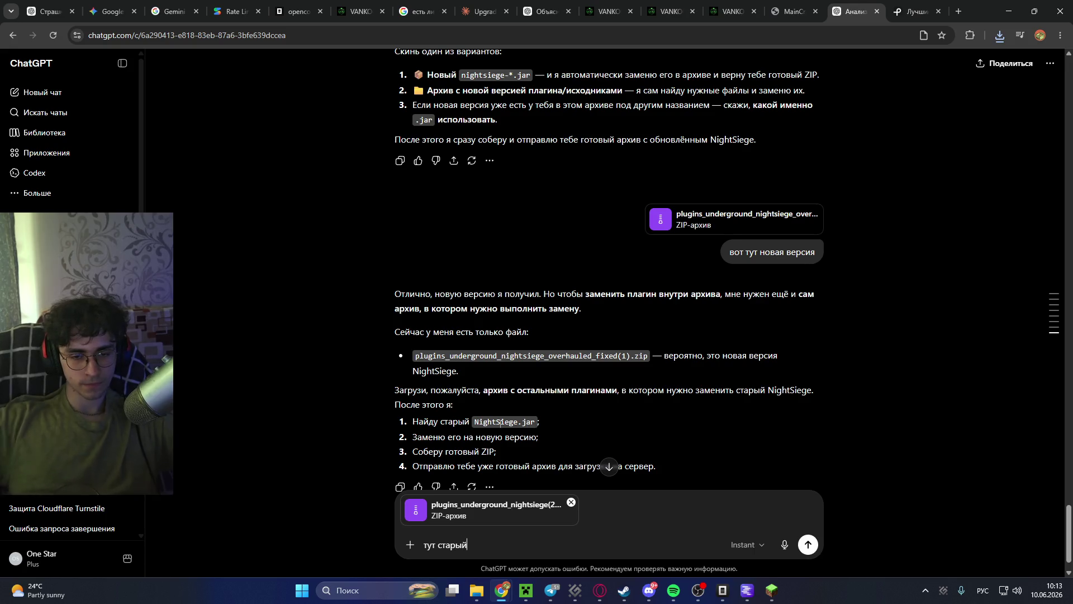
Add the fixed overhauled archive, rewrite the note as 'в первом арзи…', and send both.
click(485, 595)
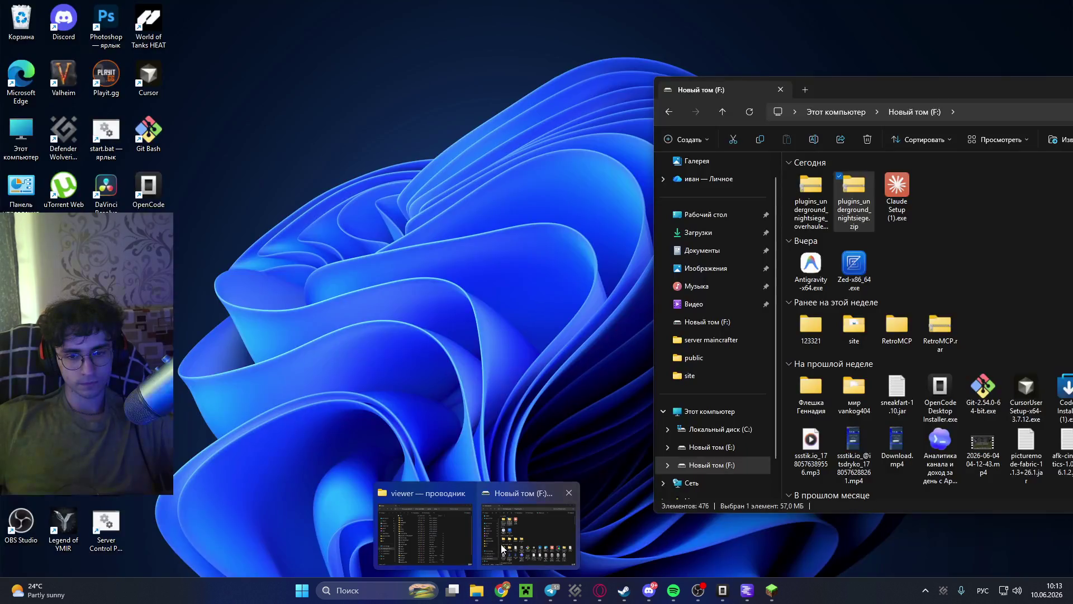
click(528, 534)
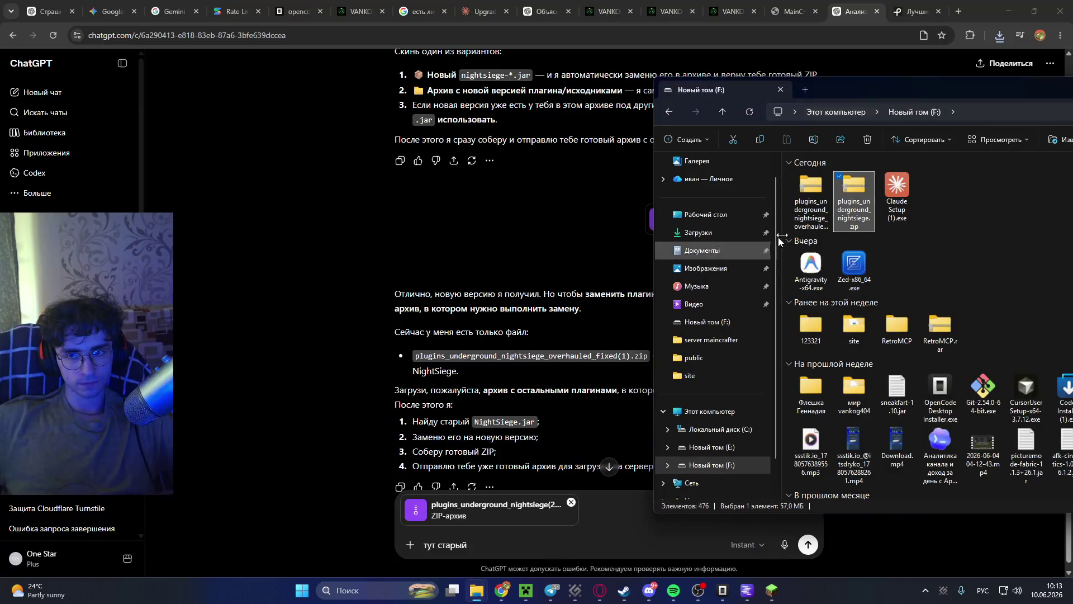
drag(810, 201, 580, 537)
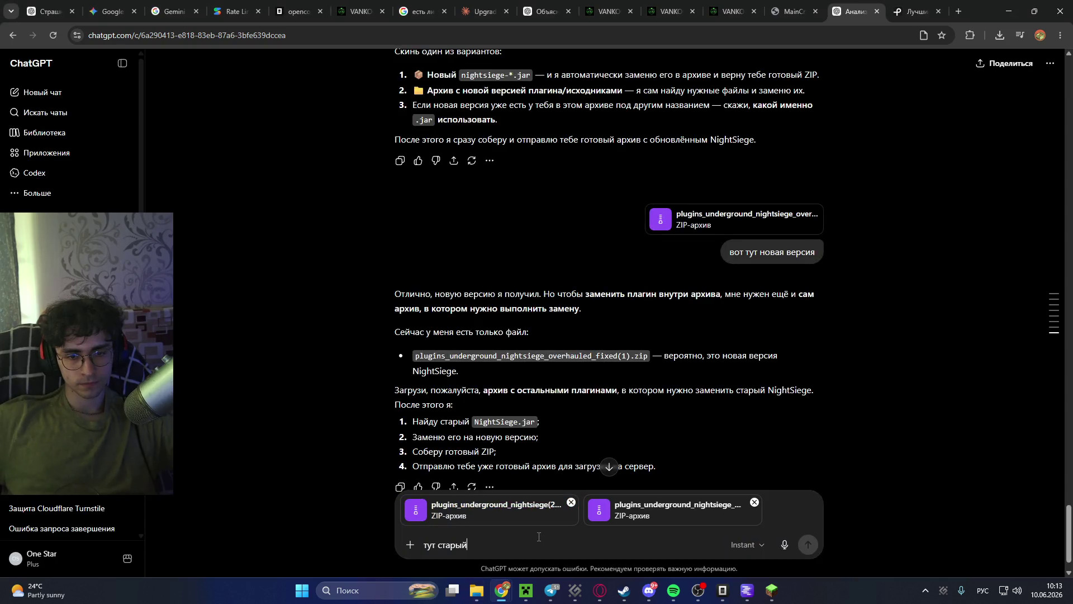
key(BackSpace)
key(BackSpace)
key(BackSpace)
text(в первом ар)
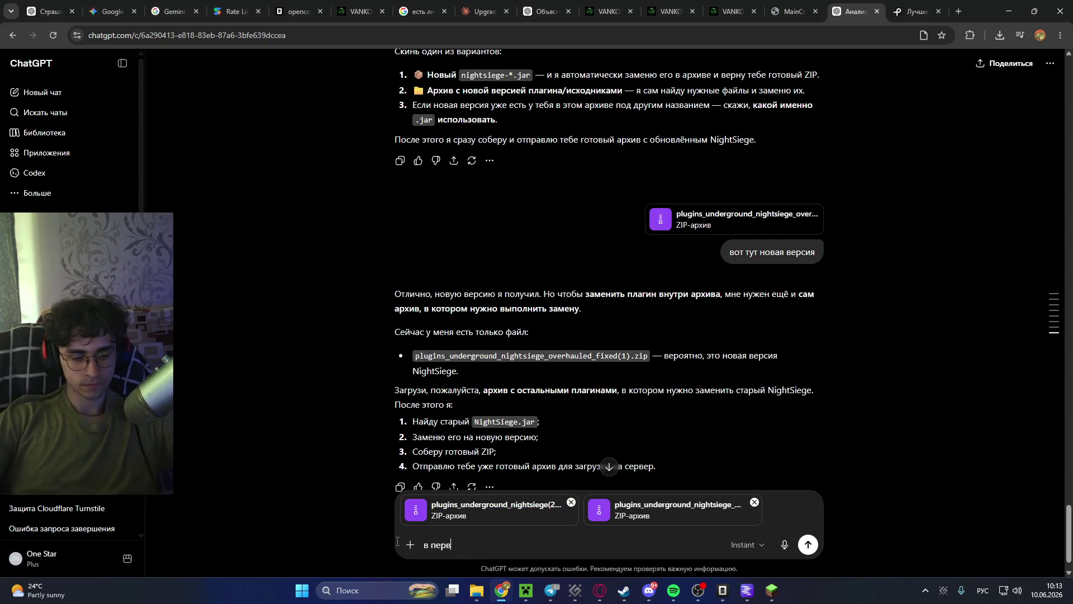
text(зиве старый во втором новый)
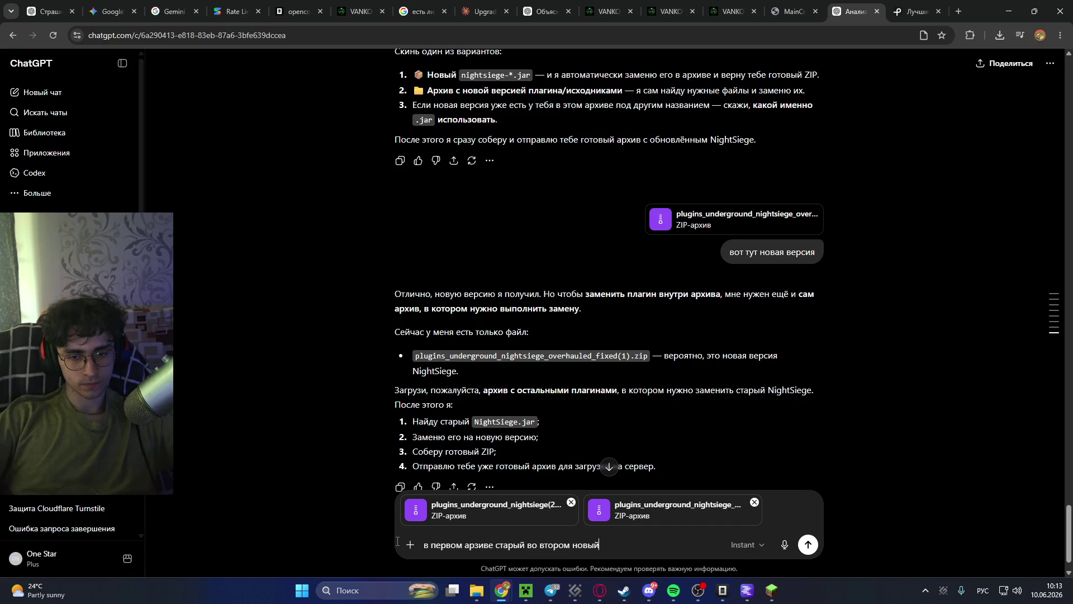
key(Return)
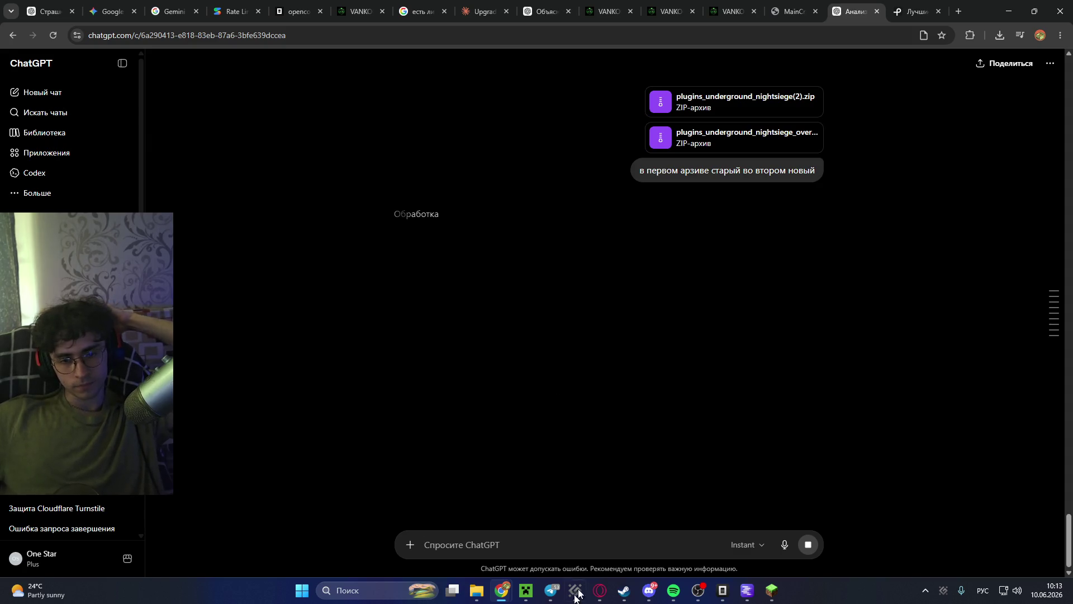
mouse_move(476, 590)
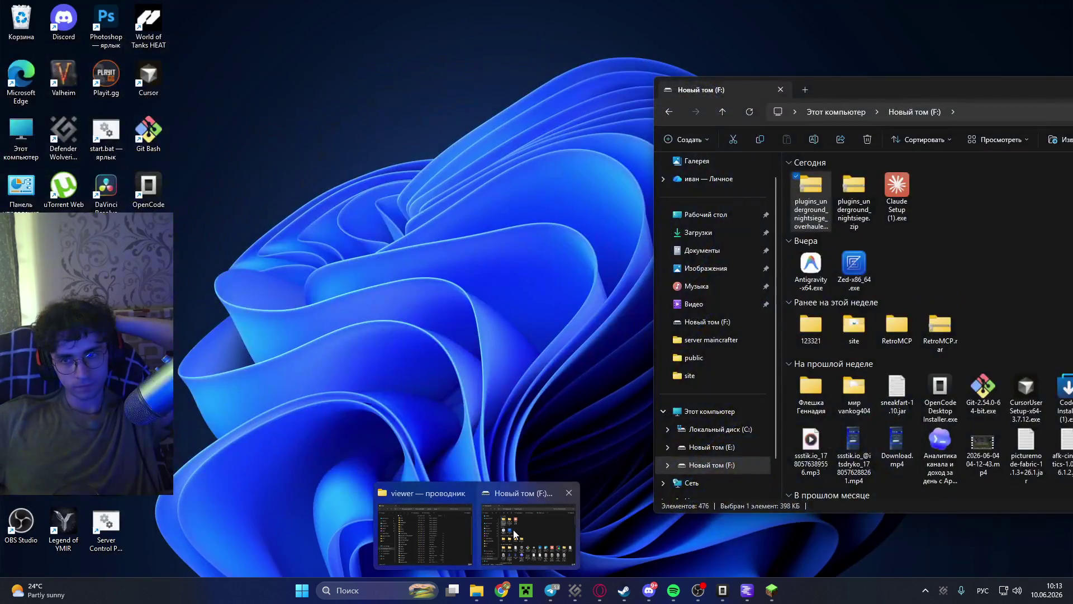
click(514, 534)
double_click(805, 185)
double_click(819, 177)
mouse_move(914, 91)
mouse_down()
mouse_move(827, 88)
mouse_move(635, 129)
mouse_move(548, 132)
mouse_up()
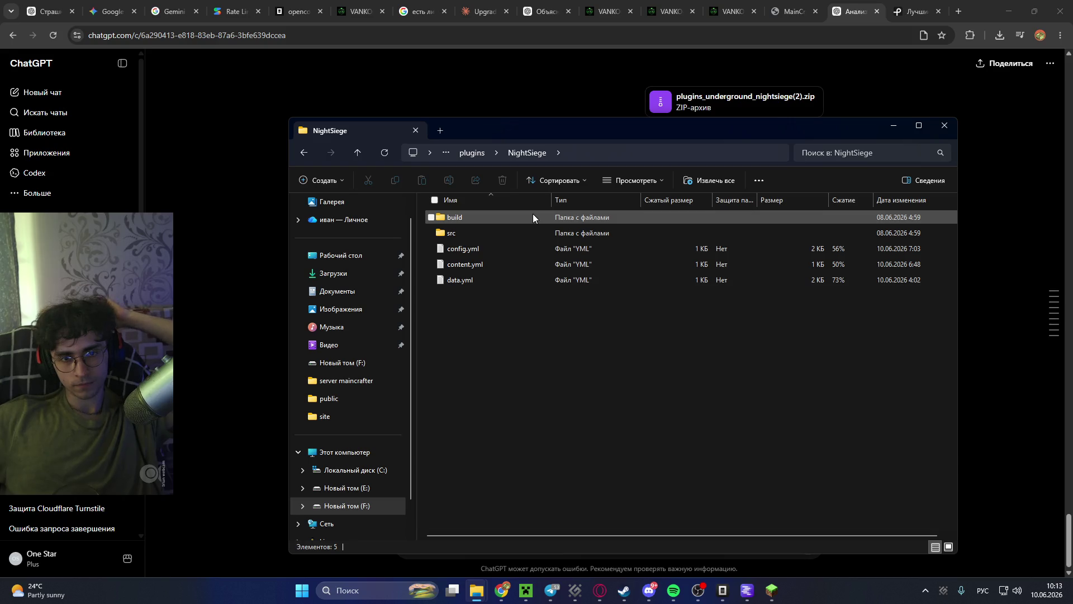
click(304, 153)
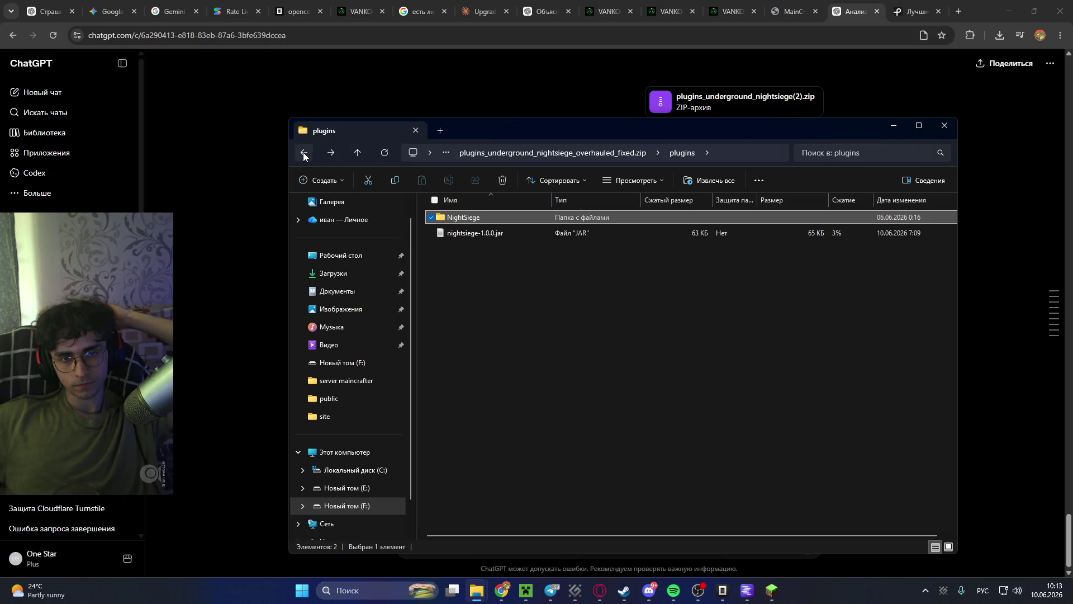
click(501, 94)
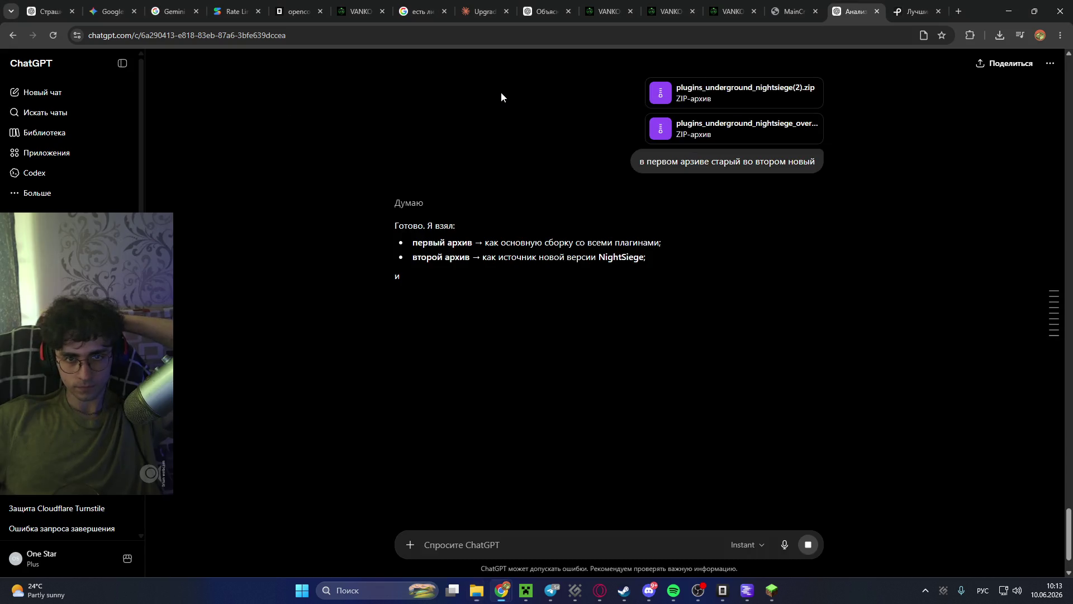